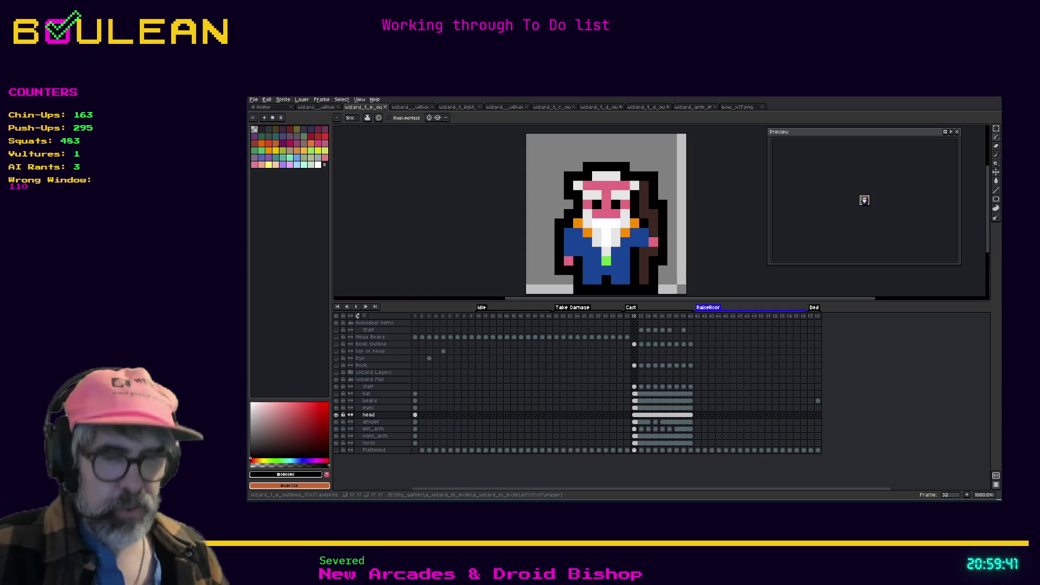
Redo and undo earlier hat strokes, ending back at the saved sprite
{"action": "key", "text": "ctrl+y"}
{"action": "key", "text": "ctrl+y"}
{"action": "key", "text": "ctrl+y"}
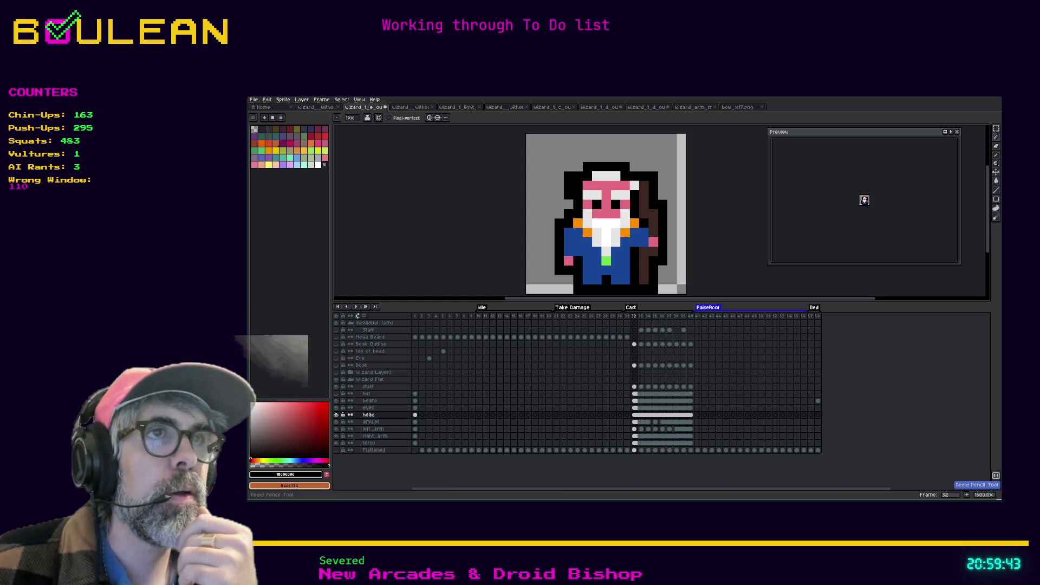
{"action": "key", "text": "ctrl+y"}
{"action": "key", "text": "ctrl+y"}
{"action": "key", "text": "ctrl+y"}
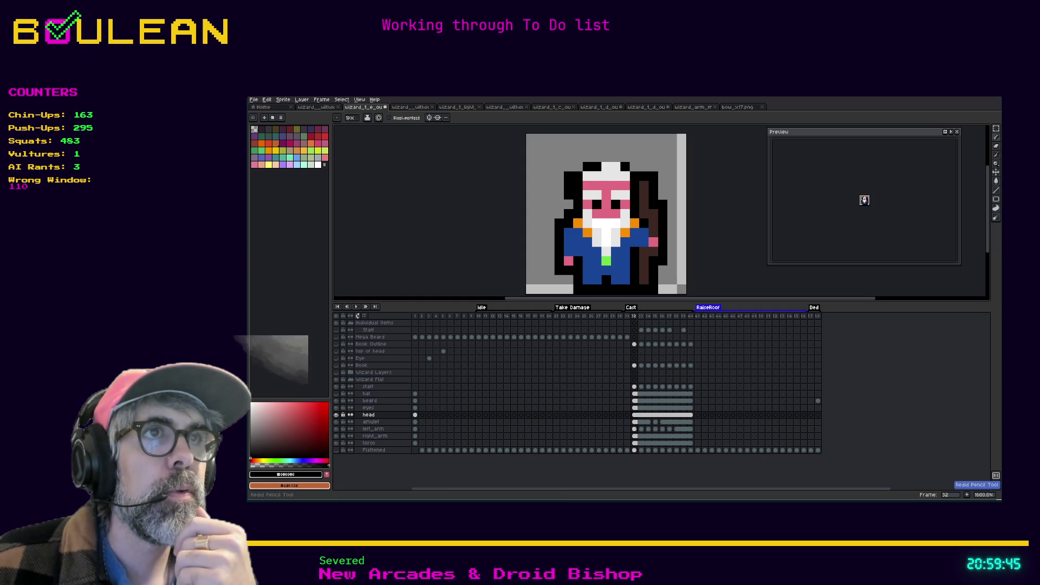
{"action": "key", "text": "ctrl+y"}
{"action": "key", "text": "ctrl+y"}
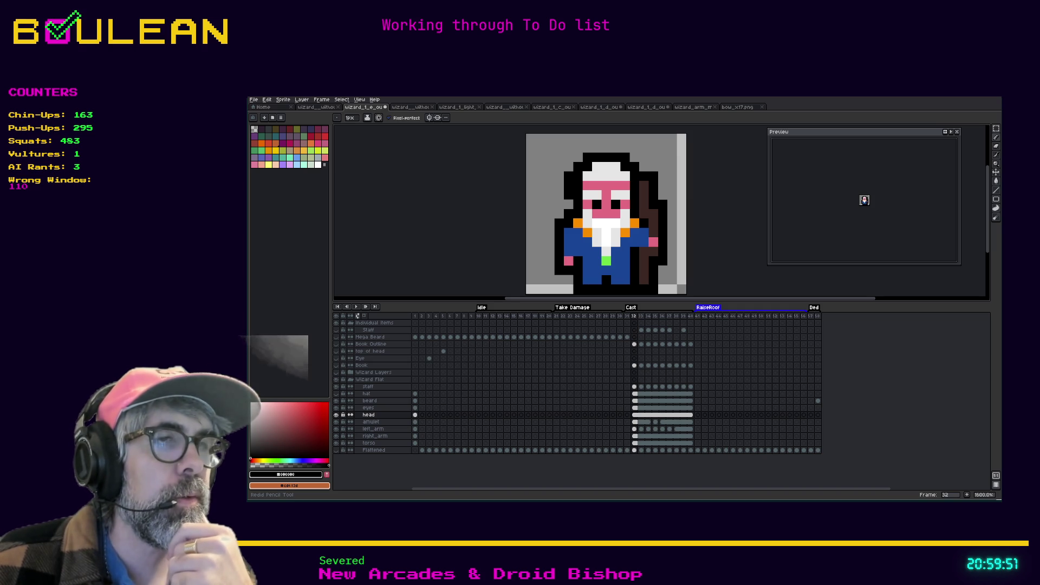
{"action": "key", "text": "ctrl+z"}
{"action": "key", "text": "ctrl+z"}
{"action": "key", "text": "ctrl+z"}
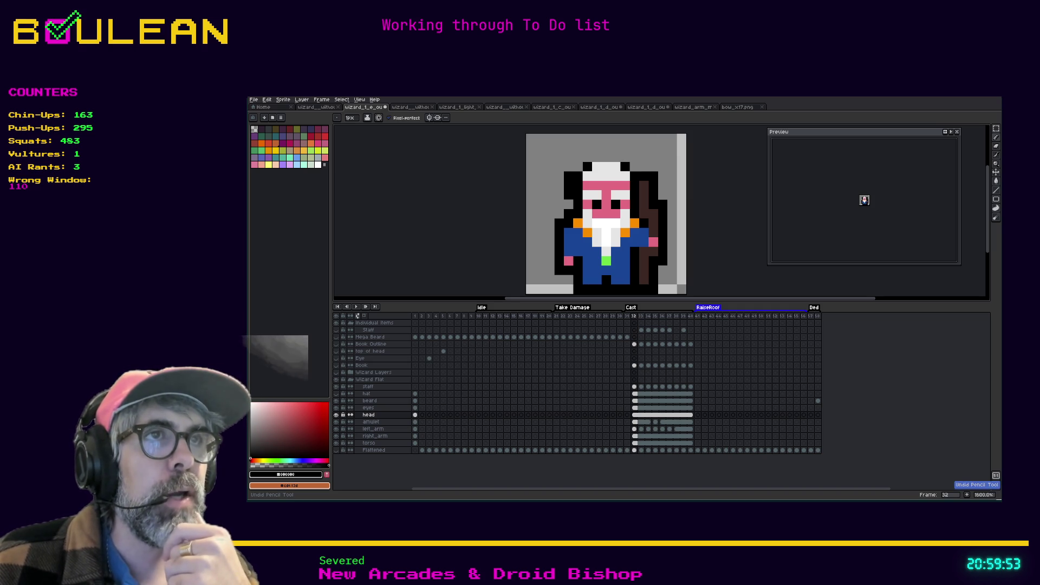
{"action": "key", "text": "ctrl+z"}
{"action": "key", "text": "ctrl+z"}
{"action": "key", "text": "ctrl+z"}
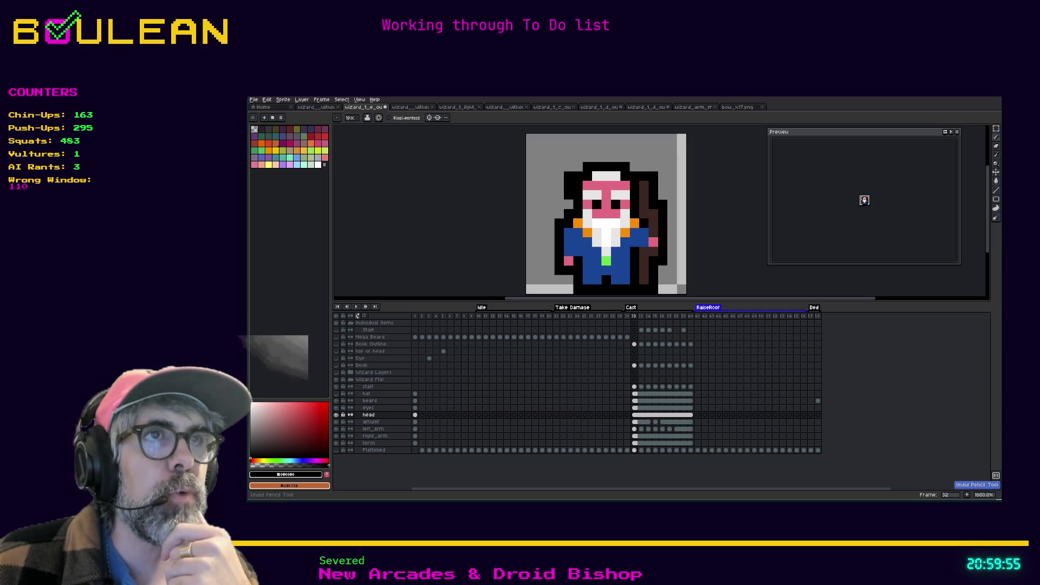
{"action": "key", "text": "ctrl+z"}
{"action": "key", "text": "ctrl+y"}
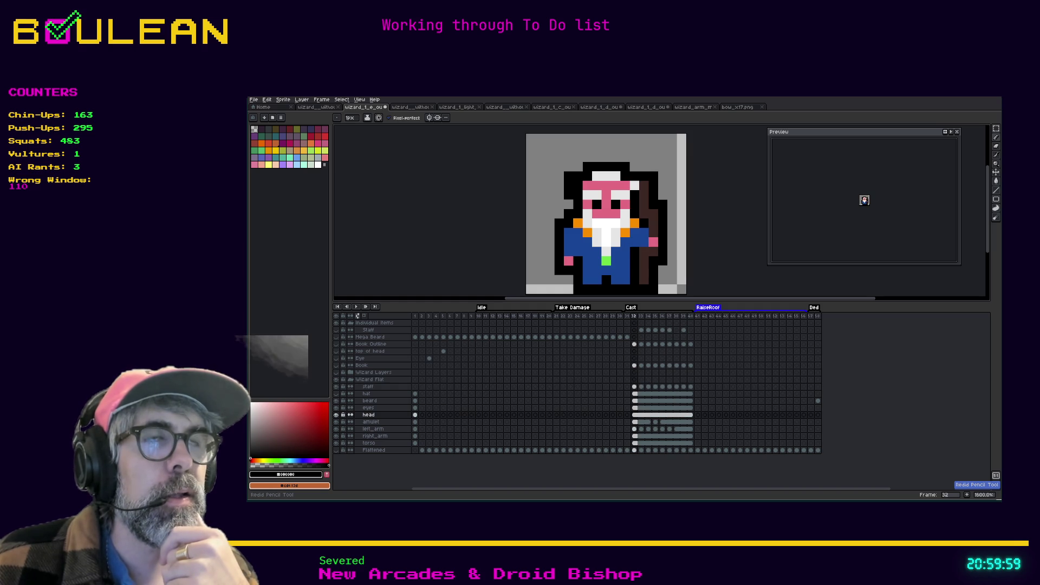
{"action": "key", "text": "ctrl+z"}
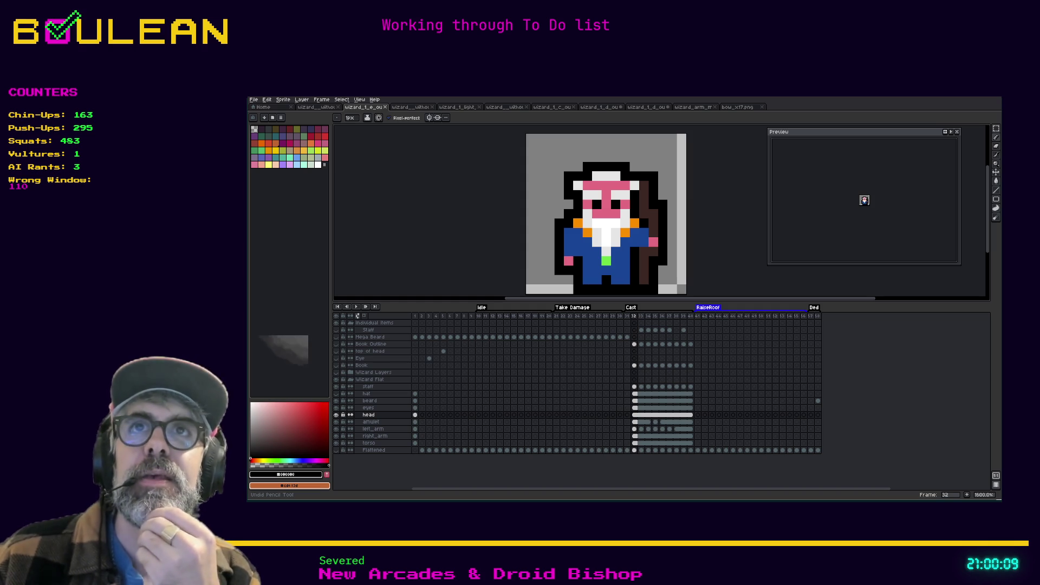
Sample the dark blue and paint the white hat top blue, including its top-left pixels
{"action": "key", "text": "i"}
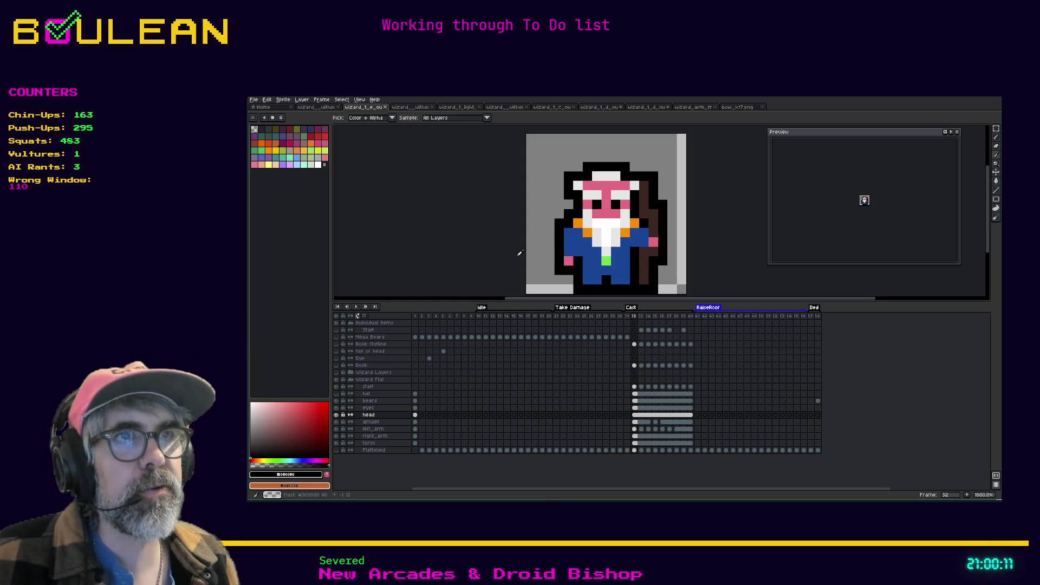
{"action": "left_click", "coordinate": [575, 249]}
{"action": "key", "text": "v"}
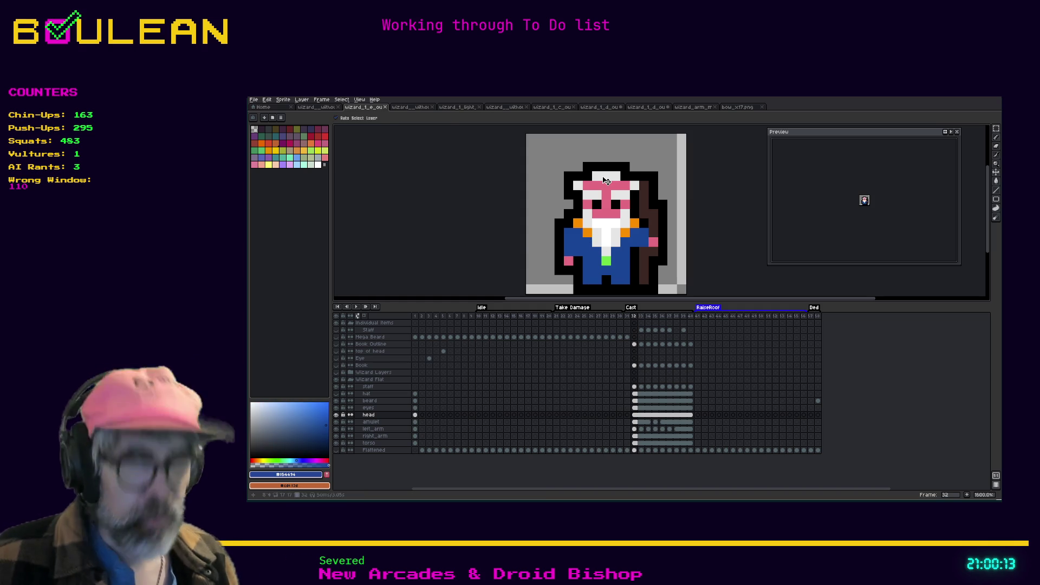
{"action": "key", "text": "b"}
{"action": "mouse_move", "coordinate": [596, 176]}
{"action": "left_mouse_down"}
{"action": "mouse_move", "coordinate": [616, 166]}
{"action": "mouse_move", "coordinate": [587, 166]}
{"action": "left_mouse_up"}
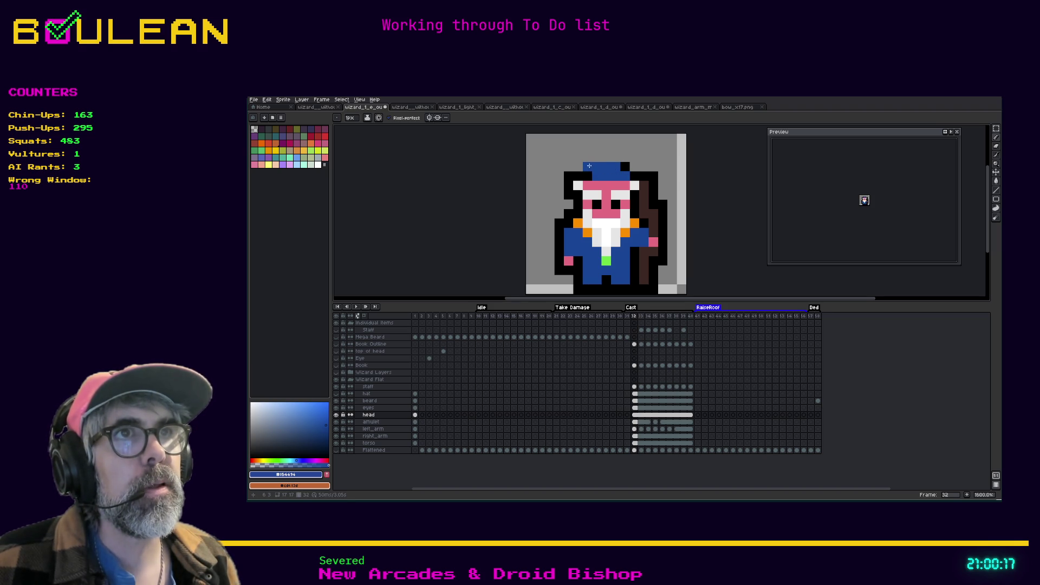
{"action": "left_click", "coordinate": [587, 176]}
{"action": "left_click", "coordinate": [578, 176]}
{"action": "left_click", "coordinate": [577, 163]}
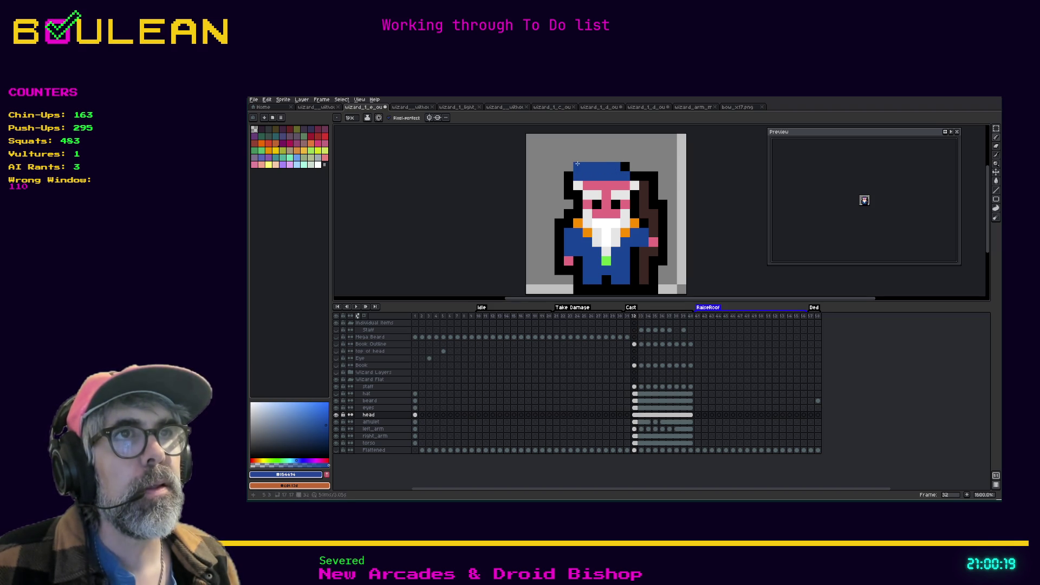
Sample black from the outline and add black outline pixels along the hat's top and top-left
{"action": "key", "text": "i"}
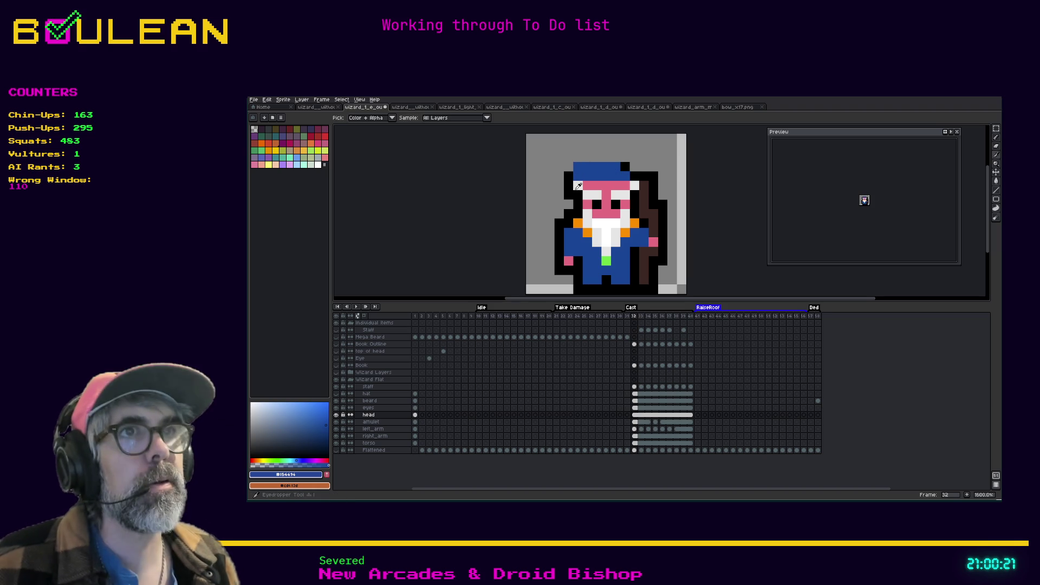
{"action": "left_click", "coordinate": [572, 184]}
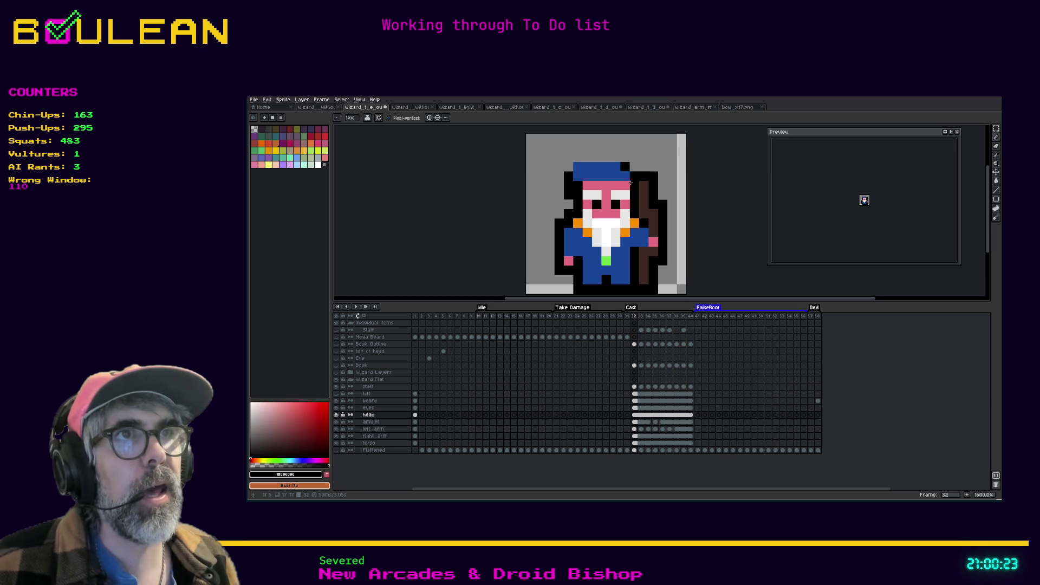
{"action": "key", "text": "i"}
{"action": "key", "text": "b"}
{"action": "left_click", "coordinate": [577, 168]}
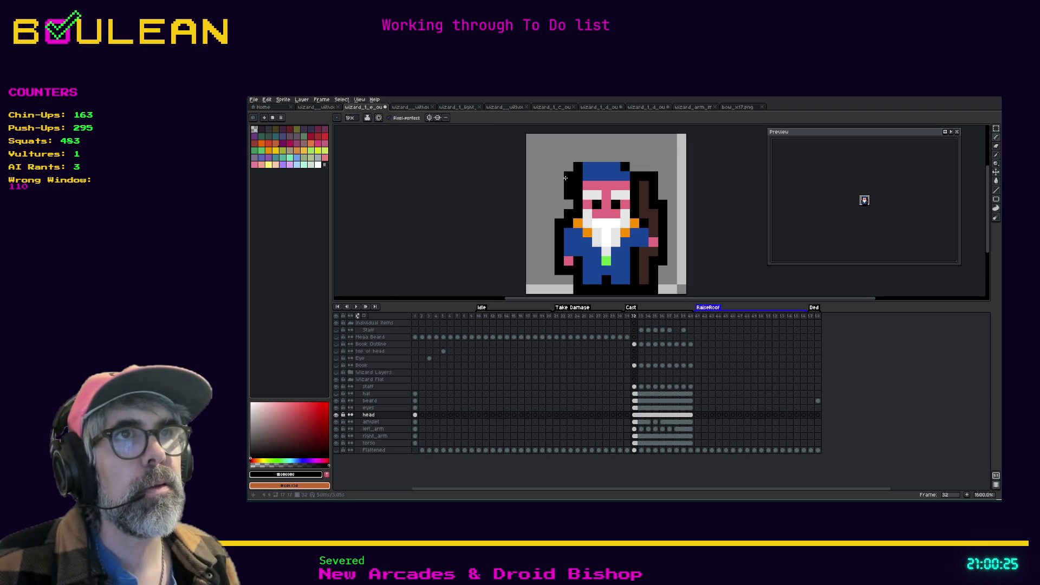
{"action": "left_click", "coordinate": [582, 172]}
{"action": "left_click", "coordinate": [587, 157]}
{"action": "left_click", "coordinate": [615, 157], "text": "shift"}
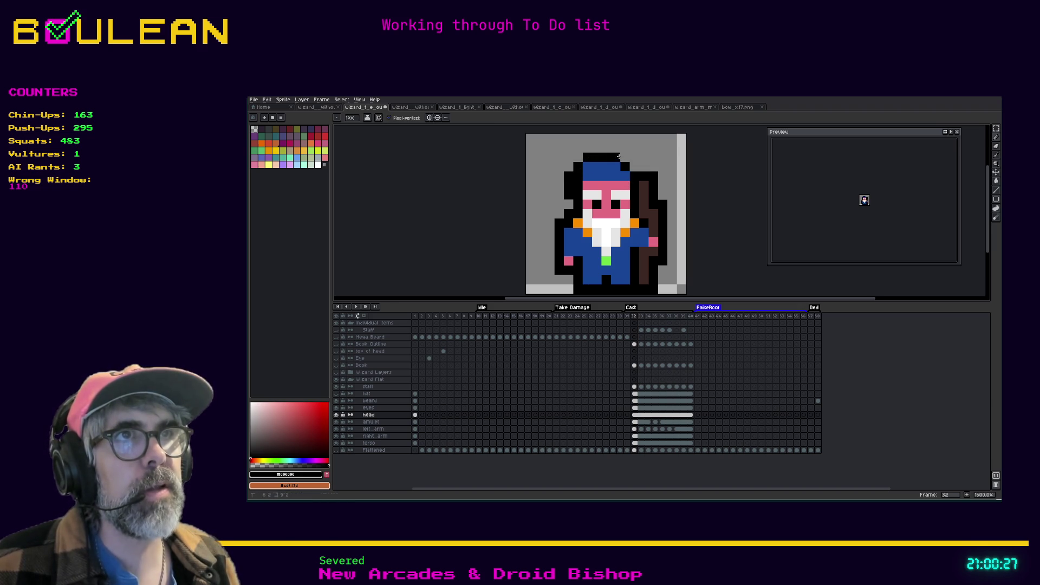
Resample the hat blue and extend the hat's blue to the right for the tip
{"action": "key", "text": "i"}
{"action": "left_click", "coordinate": [613, 166]}
{"action": "key", "text": "b"}
{"action": "left_click", "coordinate": [633, 176]}
{"action": "left_click", "coordinate": [644, 175]}
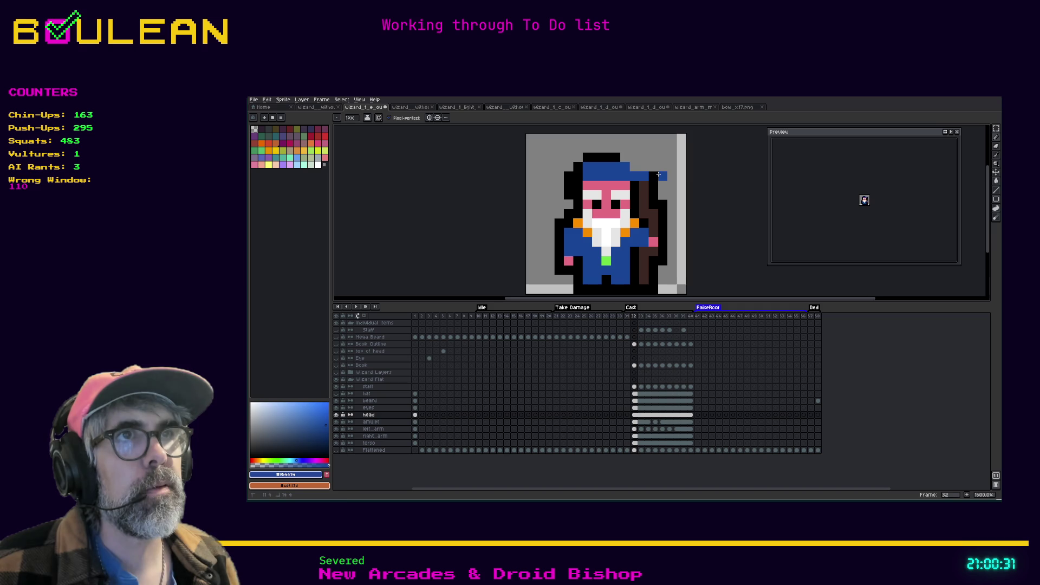
Redraw the hat with a blue brim row extending left and a widened blue top row, trimming its end pixels
{"action": "key", "text": "ctrl+z"}
{"action": "left_click_drag", "start_coordinate": [625, 178], "coordinate": [558, 178]}
{"action": "left_click_drag", "start_coordinate": [625, 158], "coordinate": [587, 157]}
{"action": "key", "text": "e"}
{"action": "left_click", "coordinate": [587, 157]}
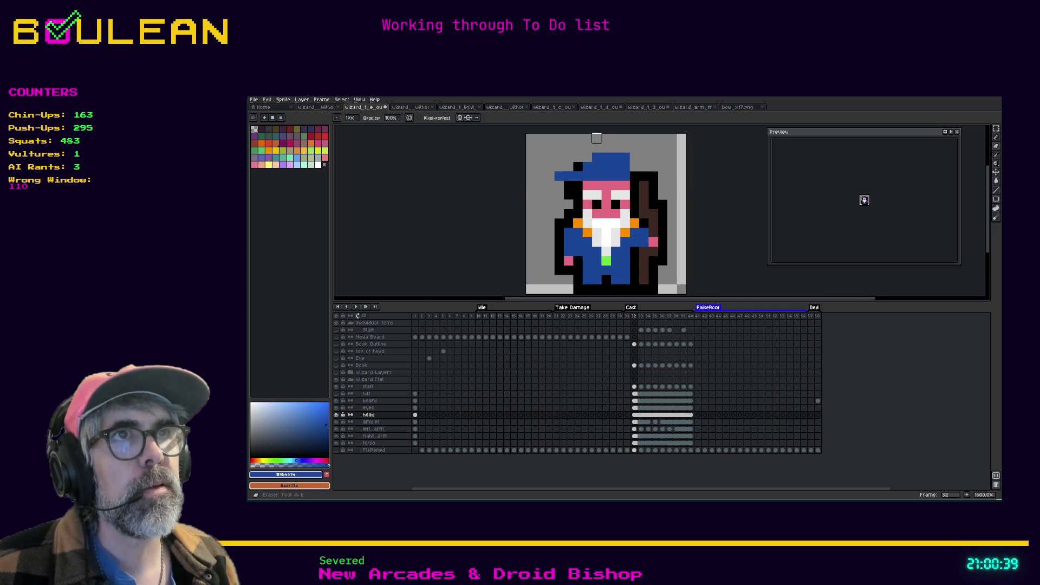
{"action": "left_click", "coordinate": [624, 157]}
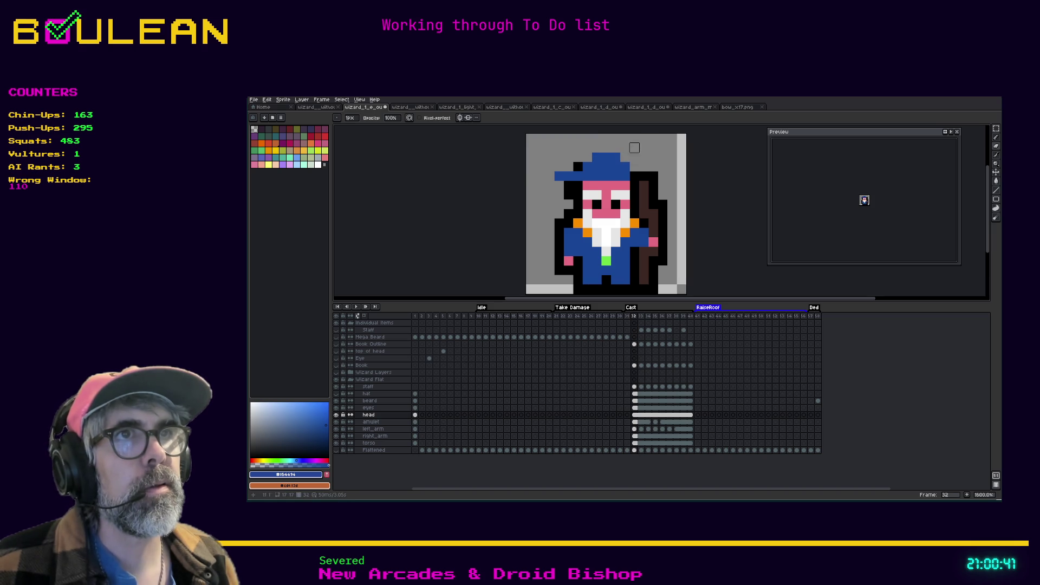
Pick black and outline the hat's top row, right side and left brim edge
{"action": "key", "text": "i"}
{"action": "left_click", "coordinate": [574, 180]}
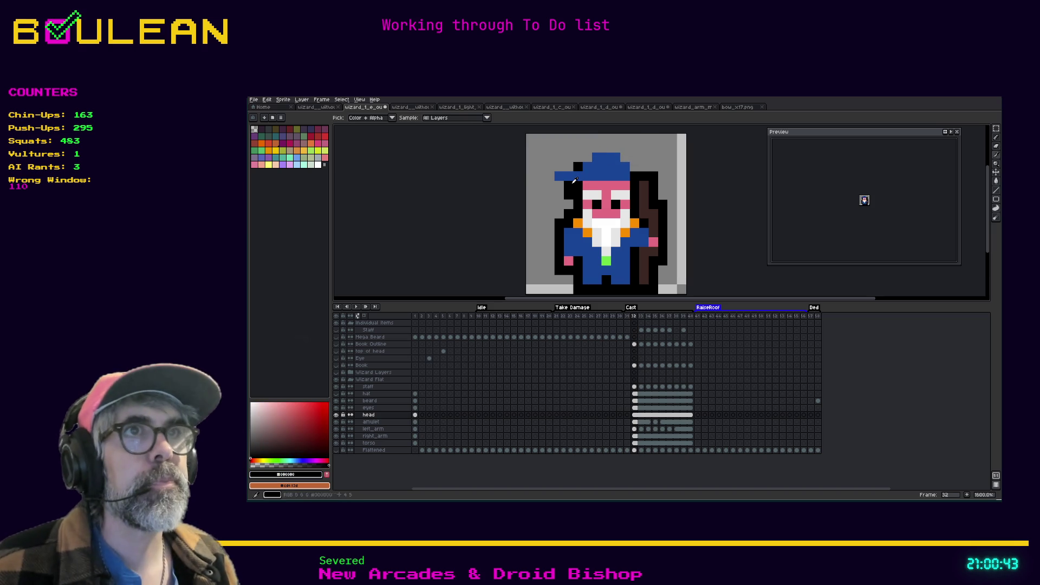
{"action": "key", "text": "b"}
{"action": "left_click", "coordinate": [587, 157]}
{"action": "left_click", "coordinate": [578, 157]}
{"action": "left_click_drag", "start_coordinate": [585, 147], "coordinate": [627, 155]}
{"action": "left_click", "coordinate": [634, 158]}
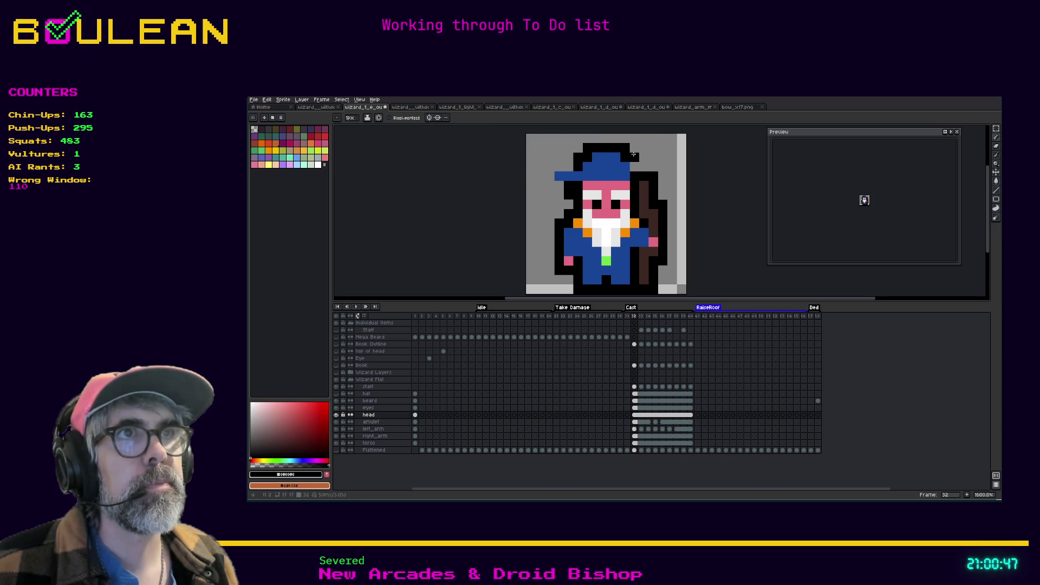
{"action": "left_click", "coordinate": [634, 168]}
{"action": "left_click", "coordinate": [566, 167]}
{"action": "mouse_move", "coordinate": [563, 167]}
{"action": "left_mouse_down"}
{"action": "mouse_move", "coordinate": [550, 167]}
{"action": "mouse_move", "coordinate": [550, 185]}
{"action": "left_mouse_up"}
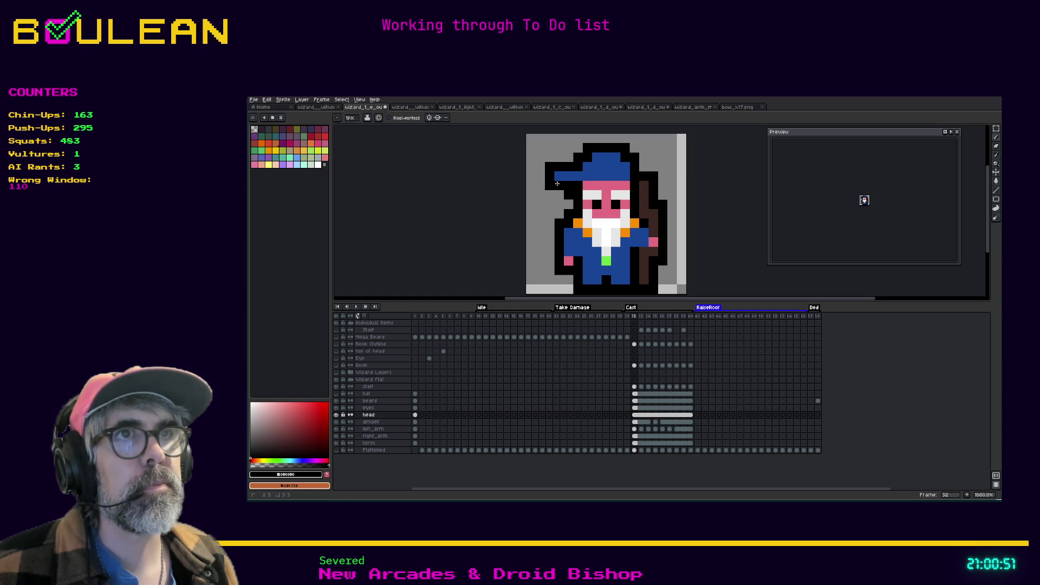
Choose a purple shade and bucket-fill the hat with it
{"action": "left_click", "coordinate": [317, 460]}
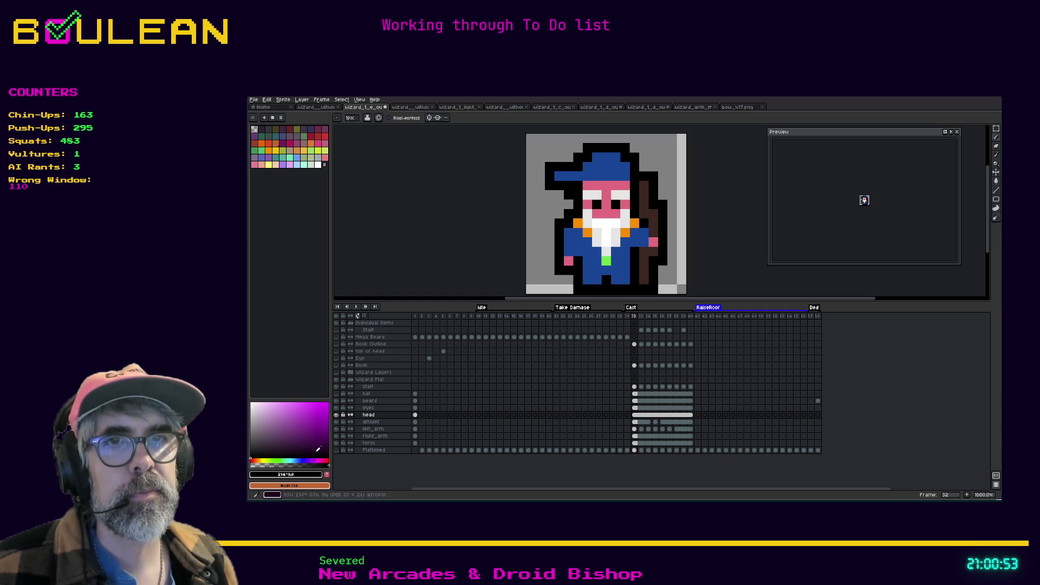
{"action": "left_click", "coordinate": [320, 424]}
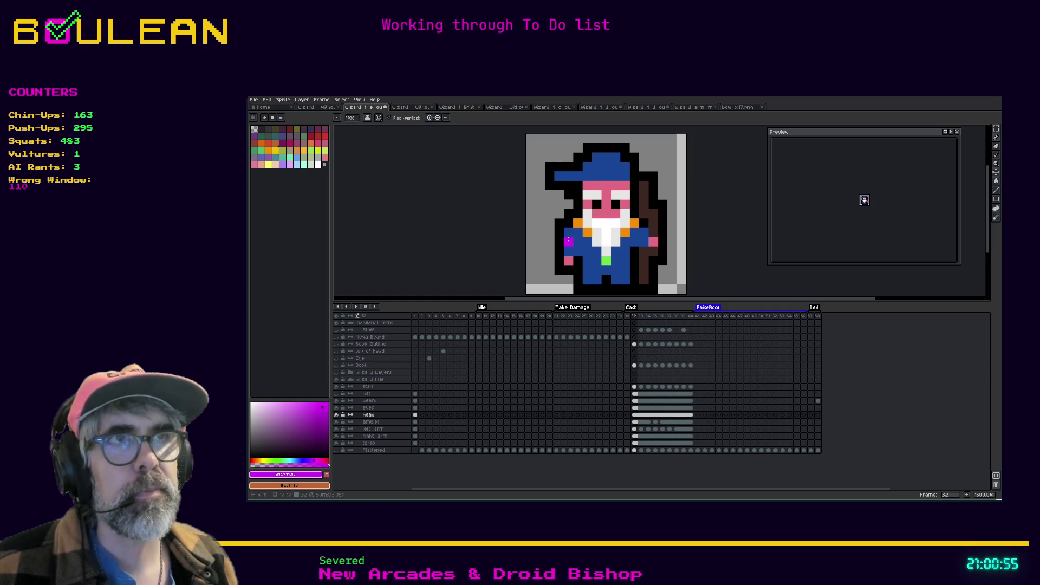
{"action": "key", "text": "g"}
{"action": "left_click", "coordinate": [608, 168]}
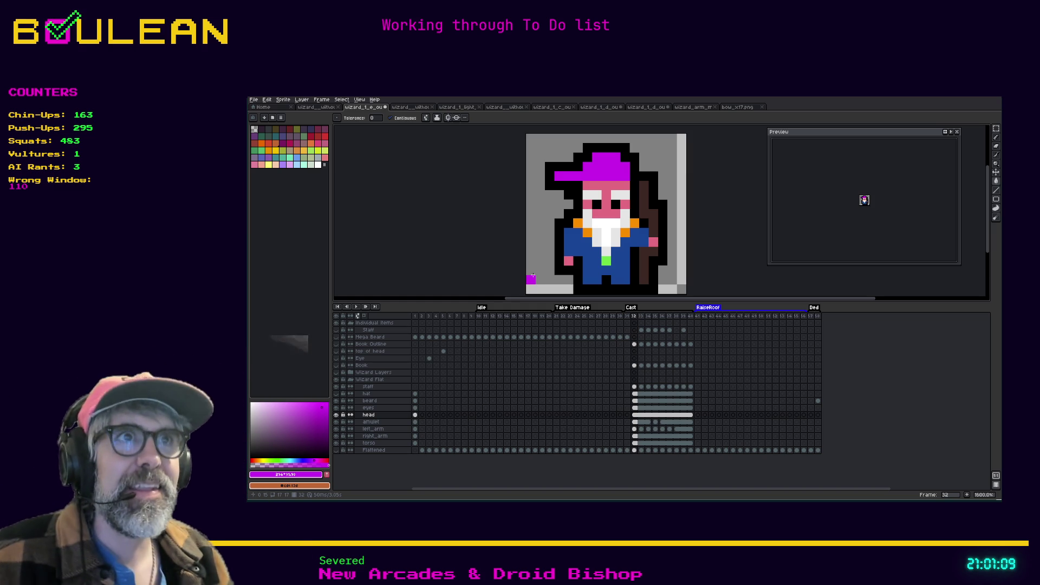
Try a blue bucket fill on the hat, then undo it
{"action": "left_click", "coordinate": [607, 147], "text": "alt"}
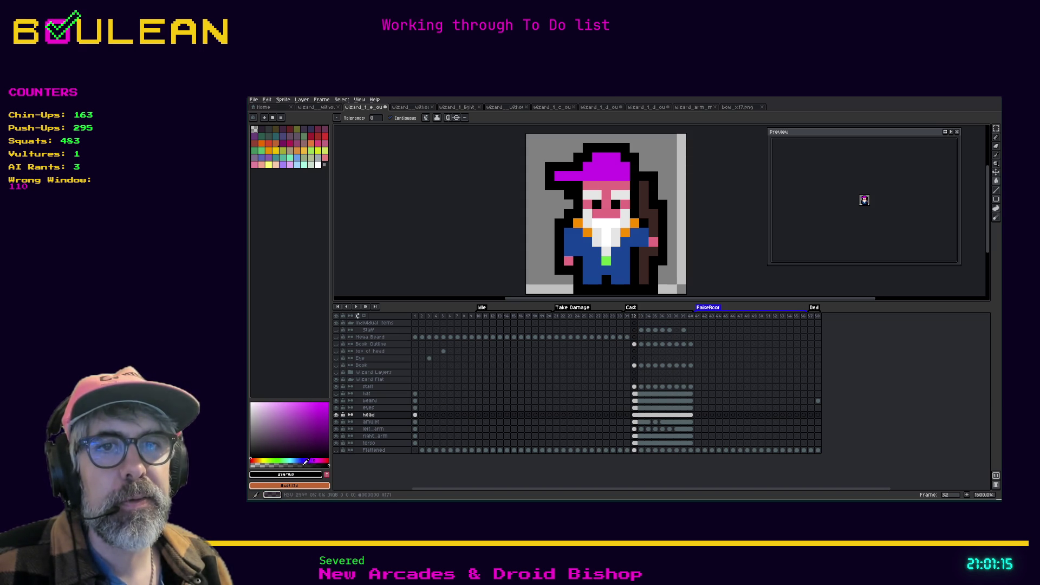
{"action": "left_click", "coordinate": [306, 459]}
{"action": "left_click", "coordinate": [317, 407]}
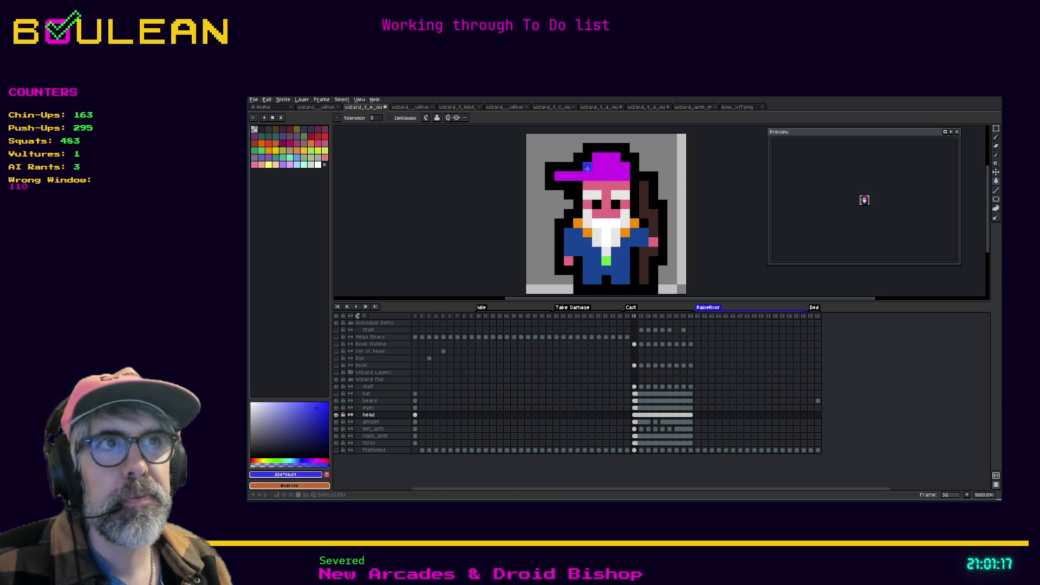
{"action": "left_click", "coordinate": [598, 158]}
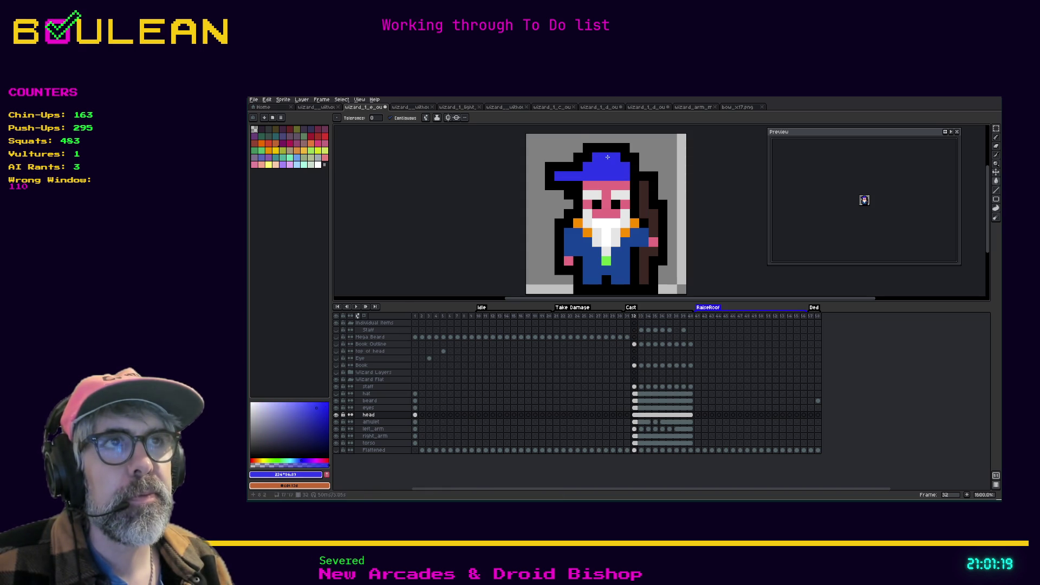
{"action": "key", "text": "ctrl+z"}
Test blue pencil strokes on the hat top, undo them, and save the sprite with Ctrl+S
{"action": "key", "text": "b"}
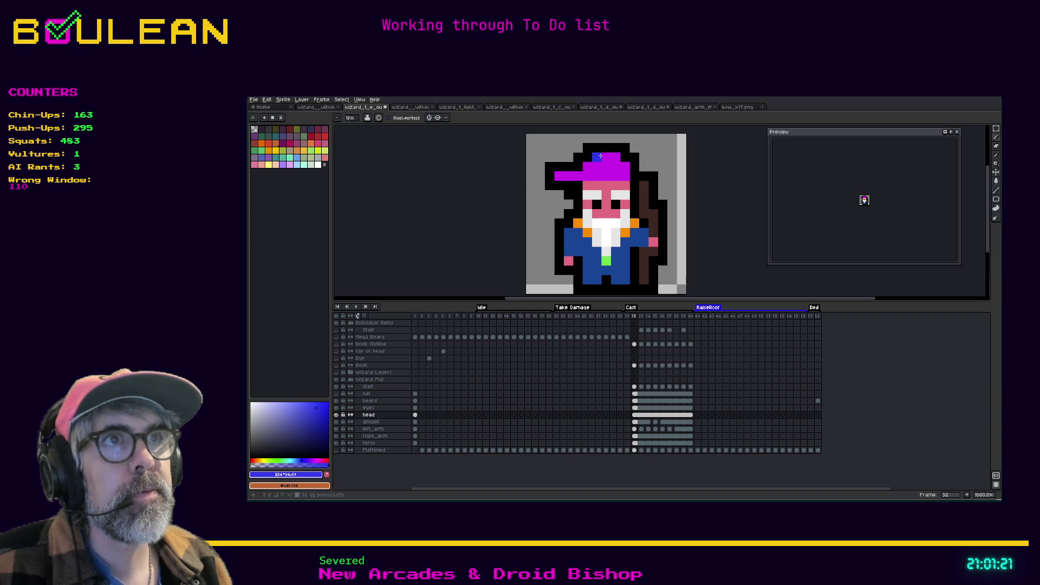
{"action": "left_click_drag", "start_coordinate": [600, 157], "coordinate": [629, 175]}
{"action": "left_click", "coordinate": [606, 174]}
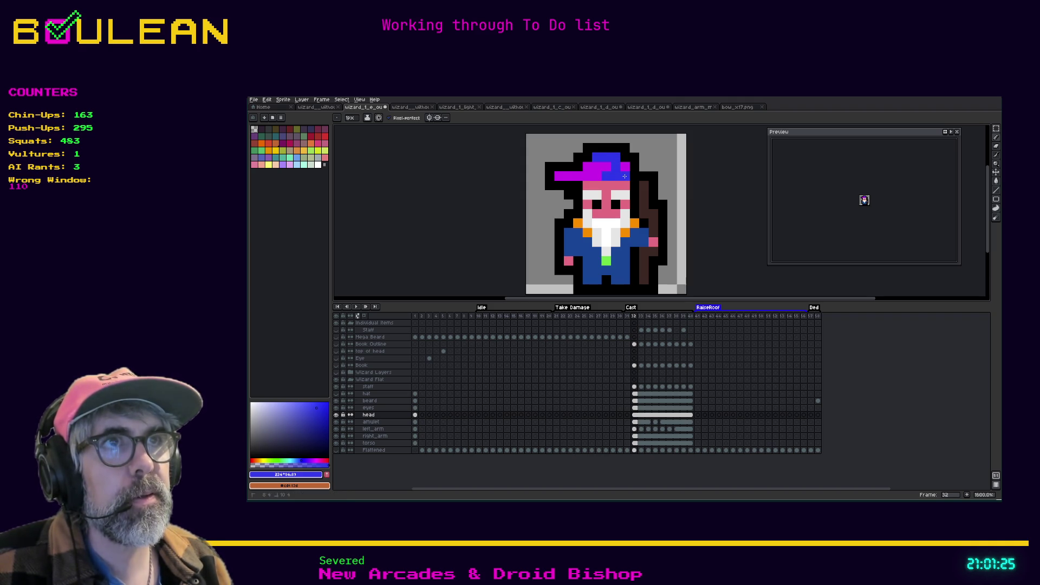
{"action": "key", "text": "v"}
{"action": "key", "text": "ctrl+z"}
{"action": "key", "text": "ctrl+z"}
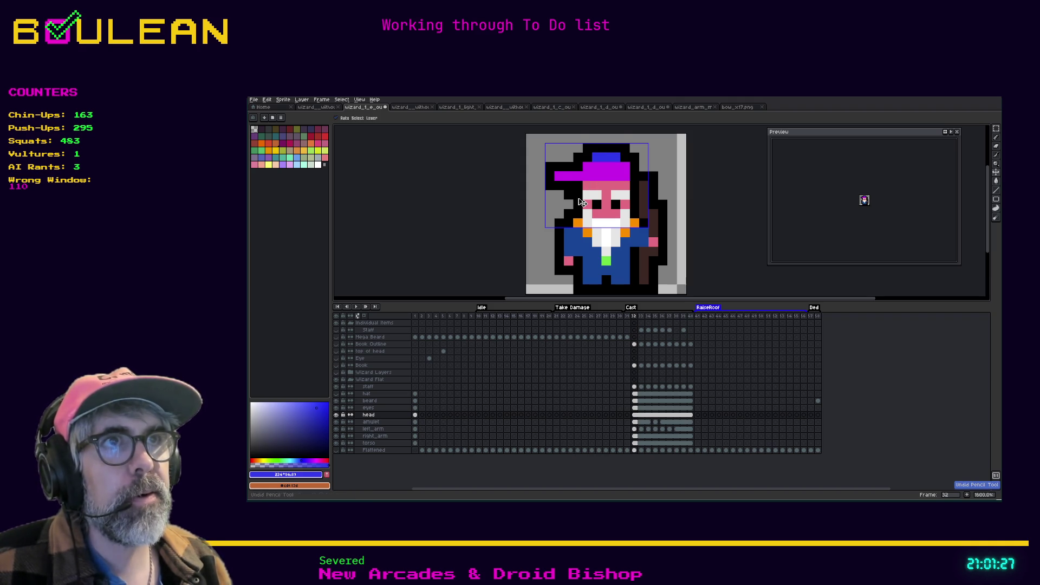
{"action": "key", "text": "ctrl+z"}
{"action": "key", "text": "ctrl+z"}
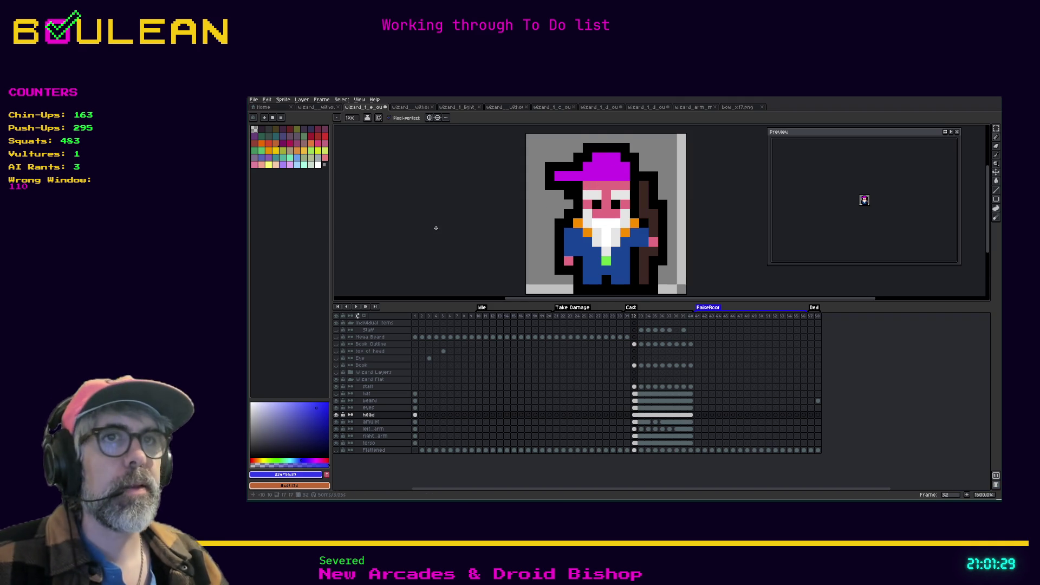
{"action": "key", "text": "ctrl+s"}
{"action": "key", "text": "b"}
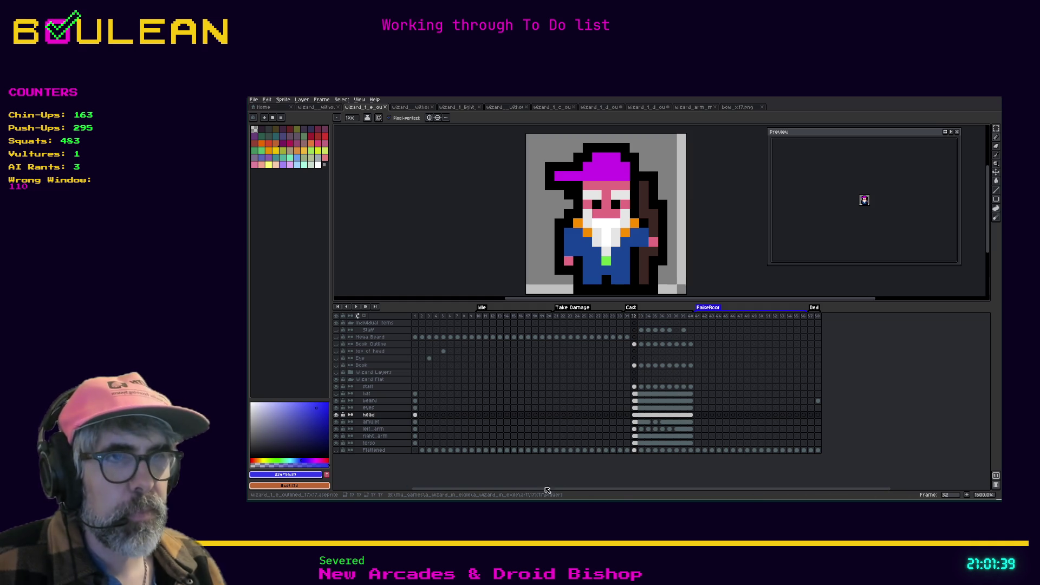
Switch from Aseprite to the Godot editor showing player.gd
{"action": "key", "text": "alt+Tab"}
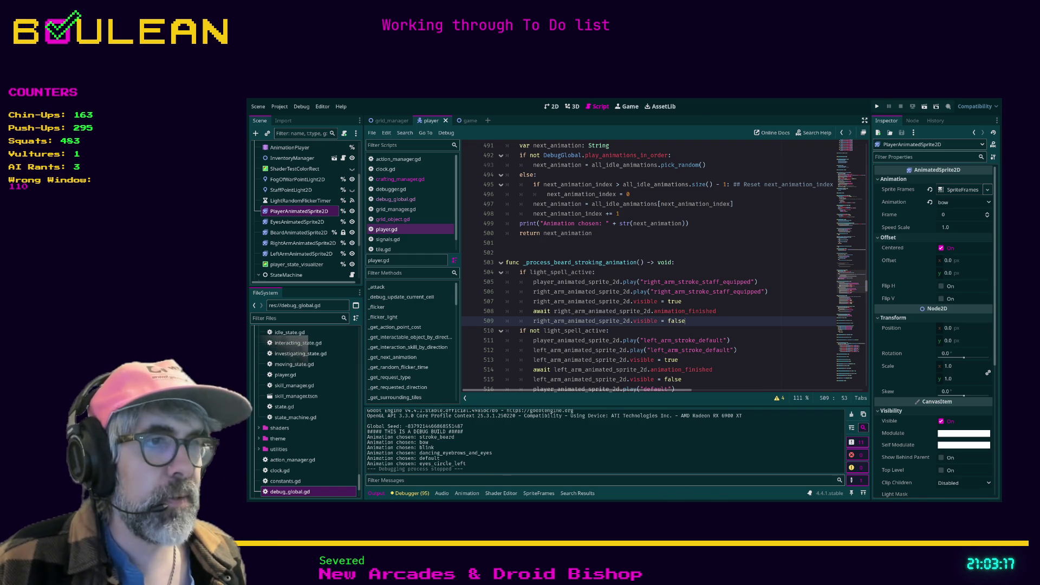
Switch to the browser and open the Discord tab on the hello-world channel
{"action": "key", "text": "alt+Tab"}
{"action": "left_click", "coordinate": [273, 103]}
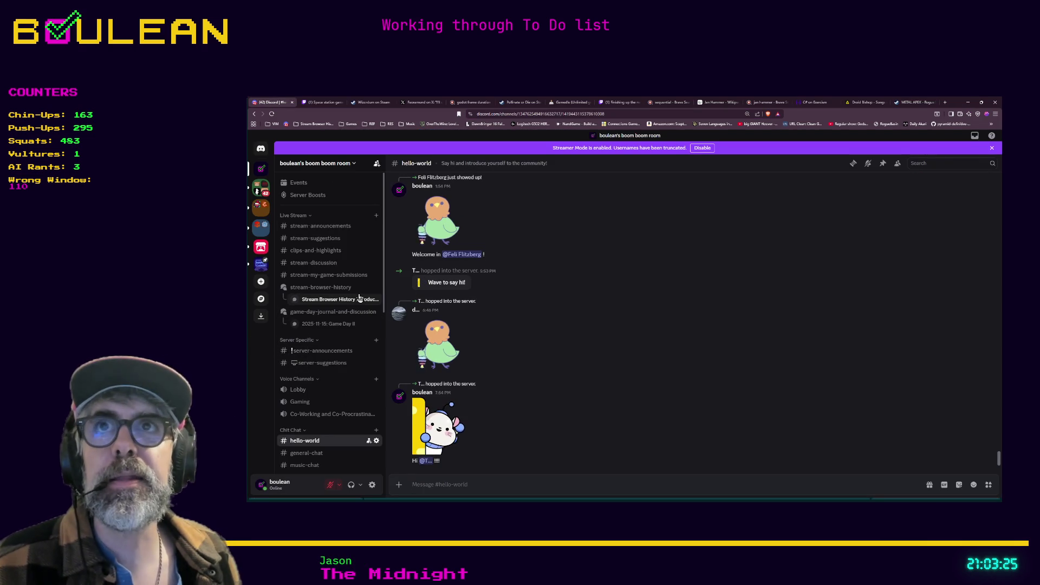
Open general-chat and react with fire and heart to the Twitch stream-stats post
{"action": "scroll", "coordinate": [350, 363], "scroll_direction": "down", "scroll_amount": 3}
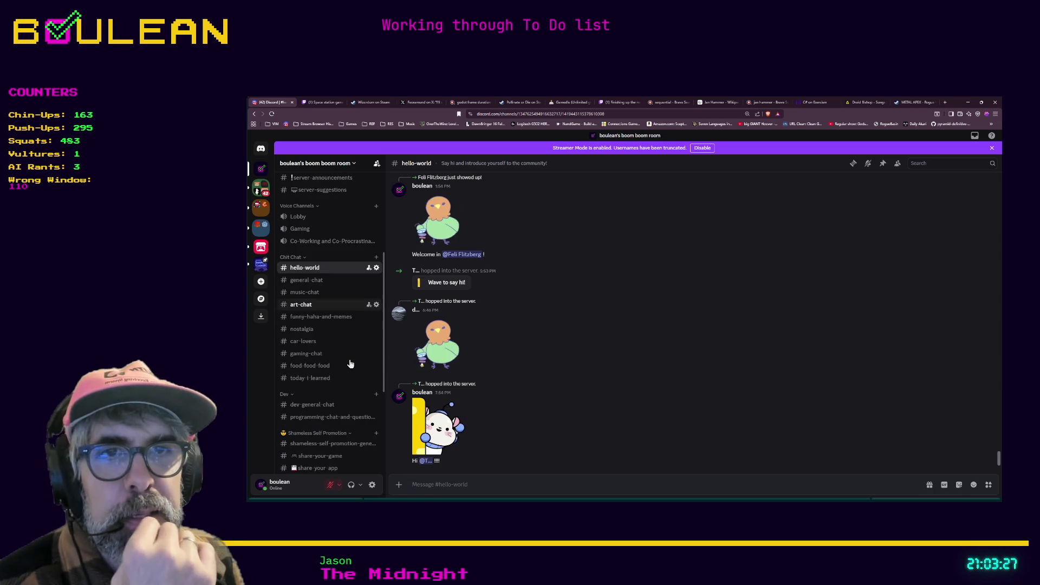
{"action": "scroll", "coordinate": [349, 363], "scroll_direction": "down", "scroll_amount": 3}
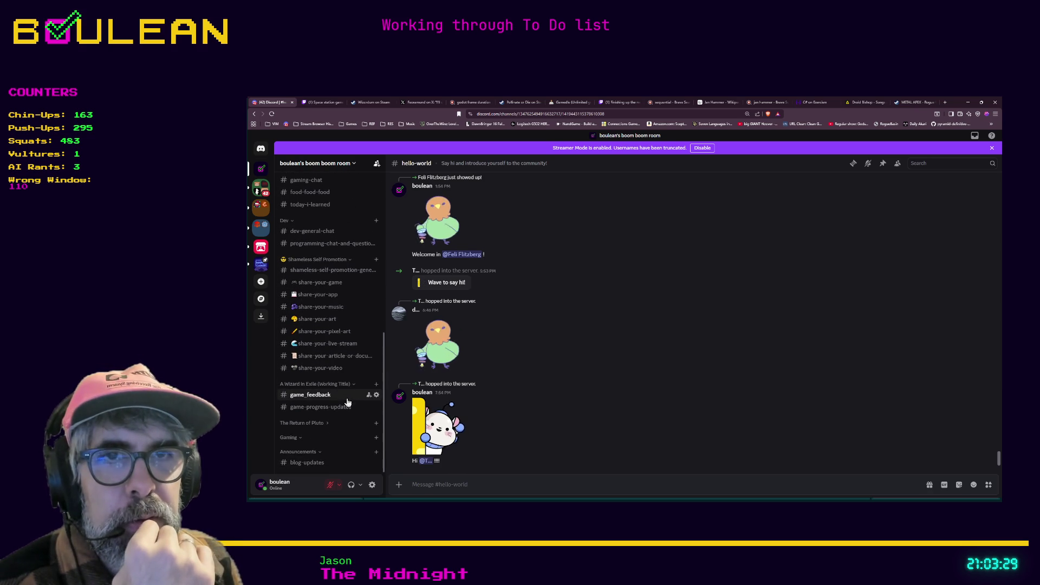
{"action": "scroll", "coordinate": [335, 368], "scroll_direction": "up", "scroll_amount": 3}
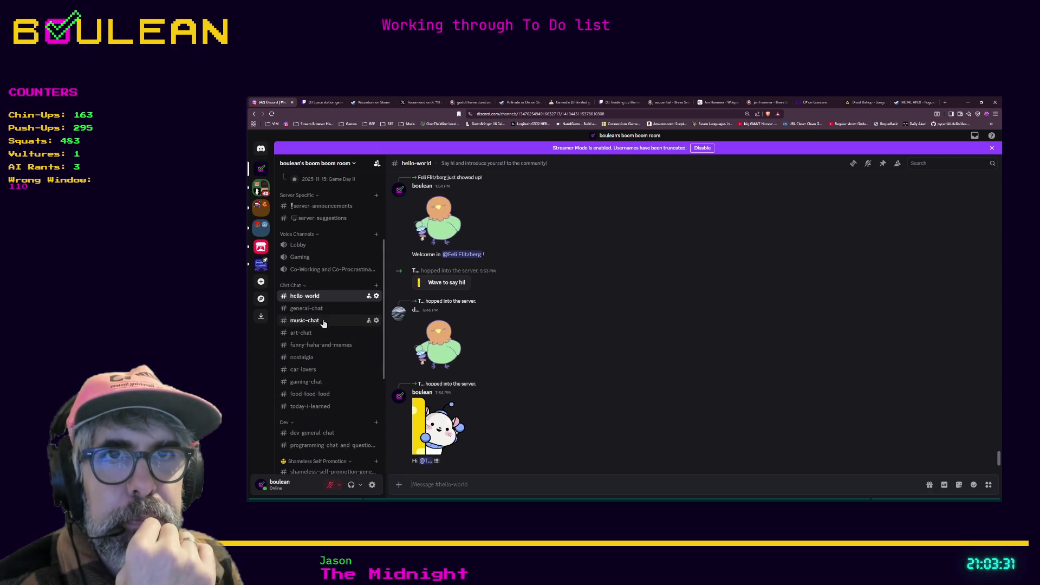
{"action": "left_click", "coordinate": [320, 308]}
{"action": "left_click", "coordinate": [317, 298]}
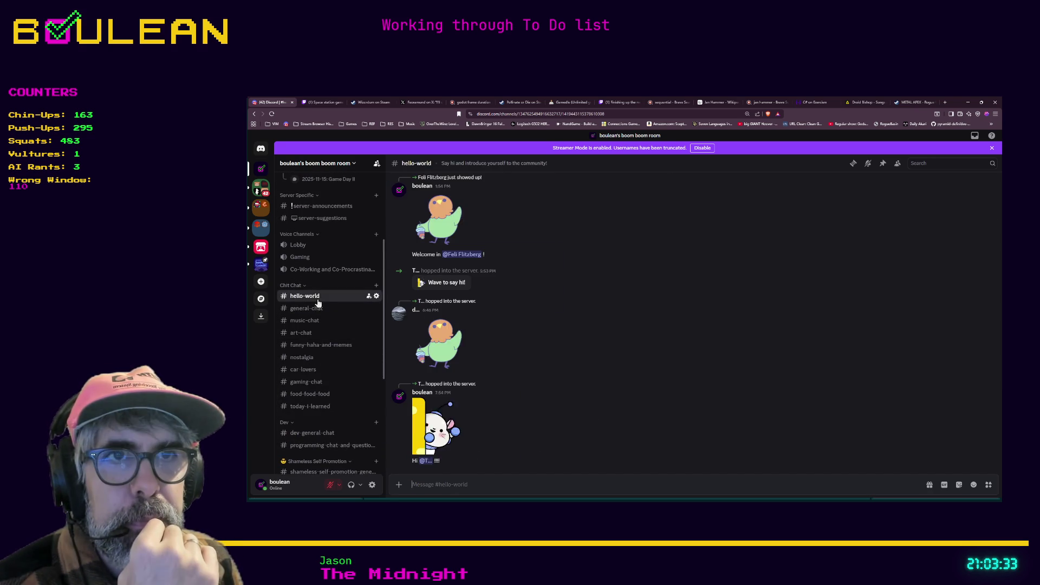
{"action": "left_click", "coordinate": [319, 307]}
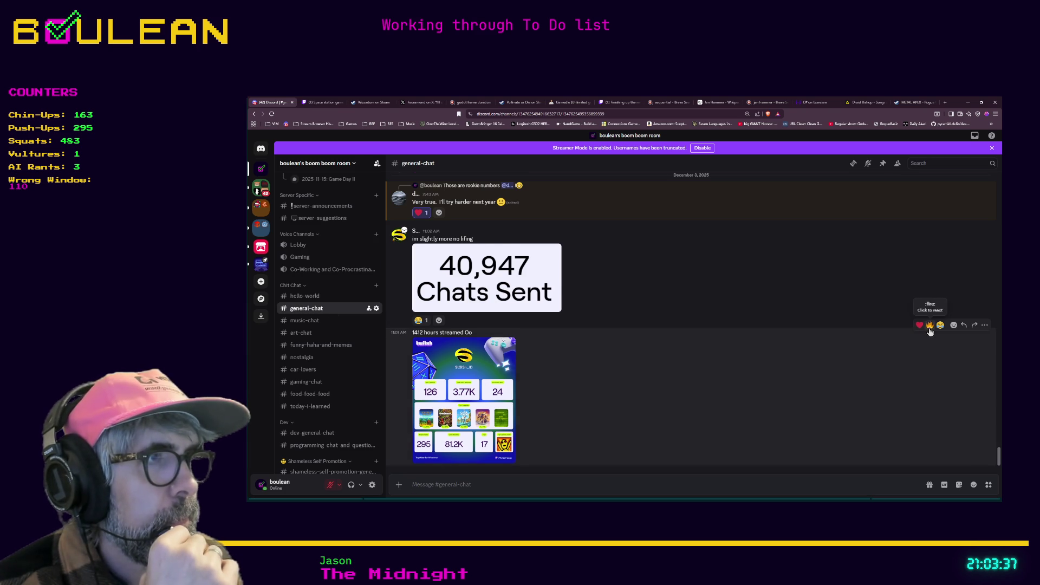
{"action": "left_click", "coordinate": [929, 325]}
{"action": "left_click", "coordinate": [919, 312]}
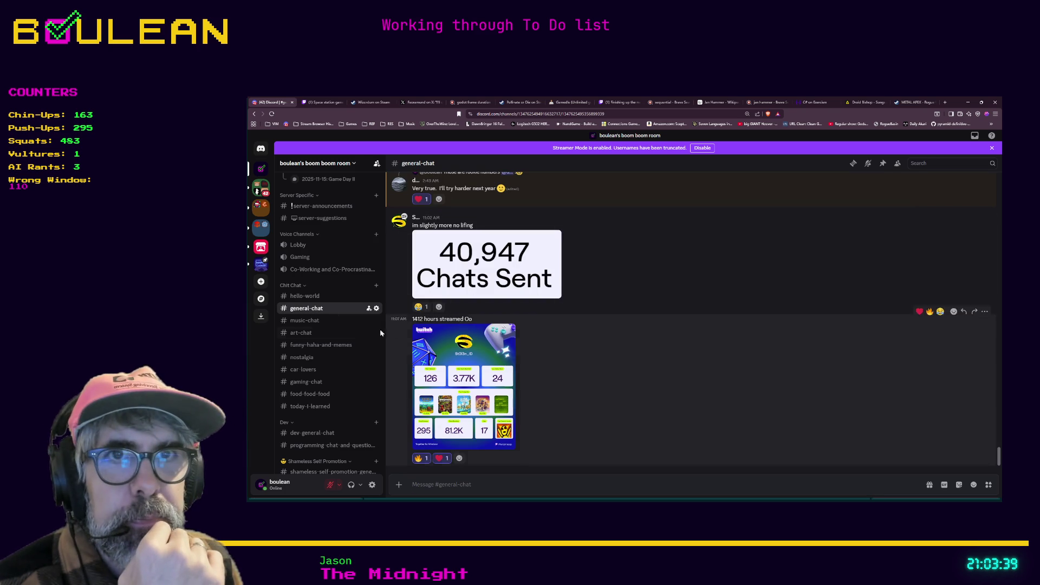
Return to the hello-world channel and minimize the browser
{"action": "scroll", "coordinate": [324, 292], "scroll_direction": "up", "scroll_amount": 5}
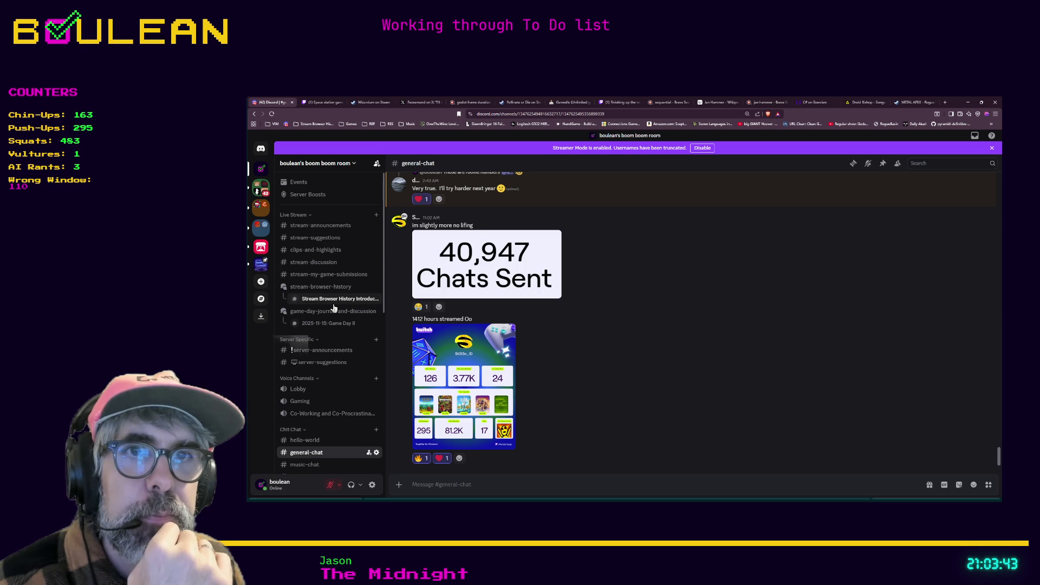
{"action": "scroll", "coordinate": [334, 308], "scroll_direction": "down", "scroll_amount": 2}
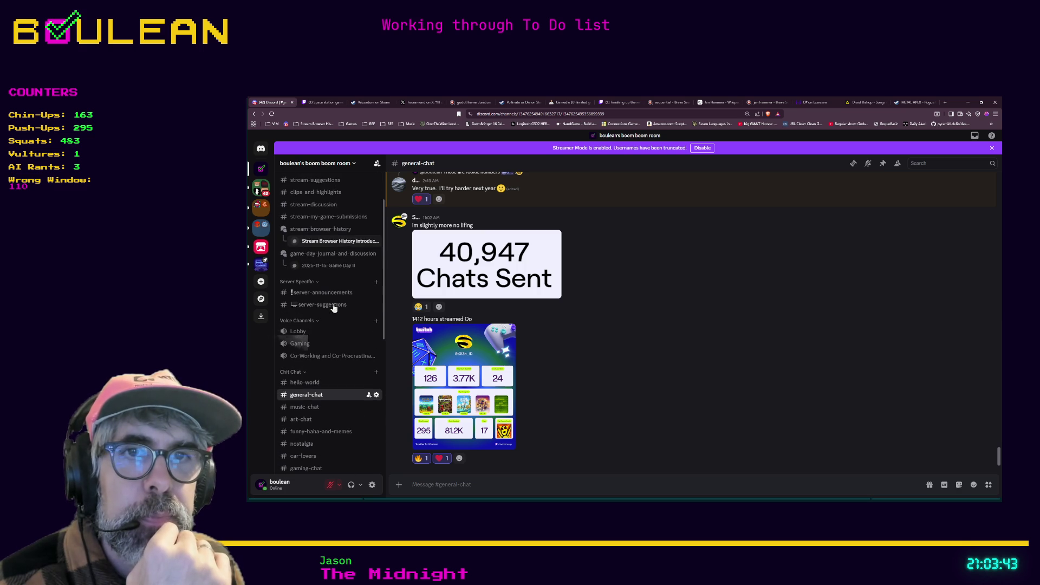
{"action": "left_click", "coordinate": [304, 383]}
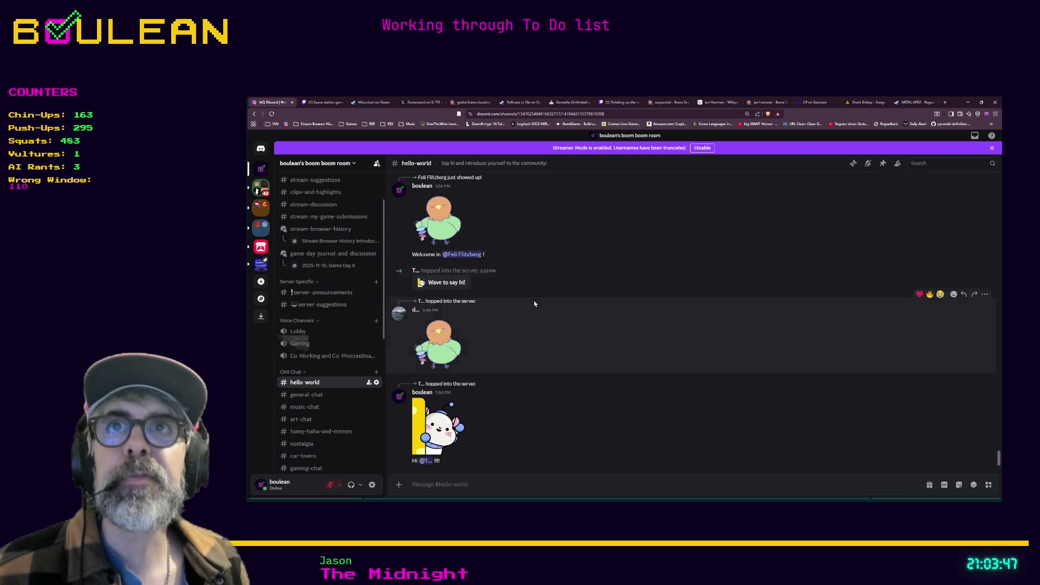
{"action": "left_click", "coordinate": [968, 104]}
Place the caret in player.gd near lines 482–503, then save with Ctrl+S to launch the game
{"action": "left_click", "coordinate": [698, 262]}
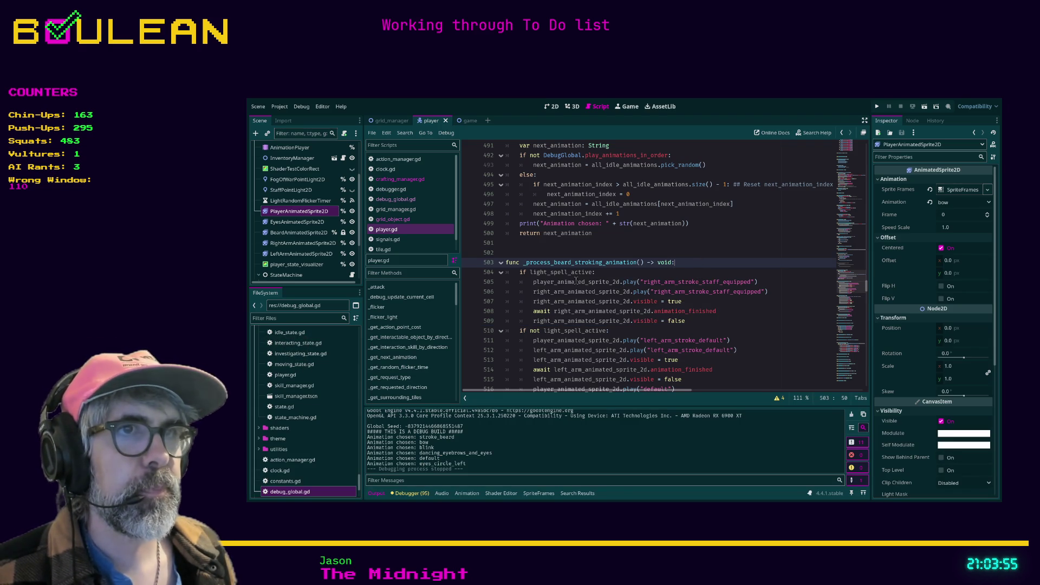
{"action": "left_click", "coordinate": [588, 250]}
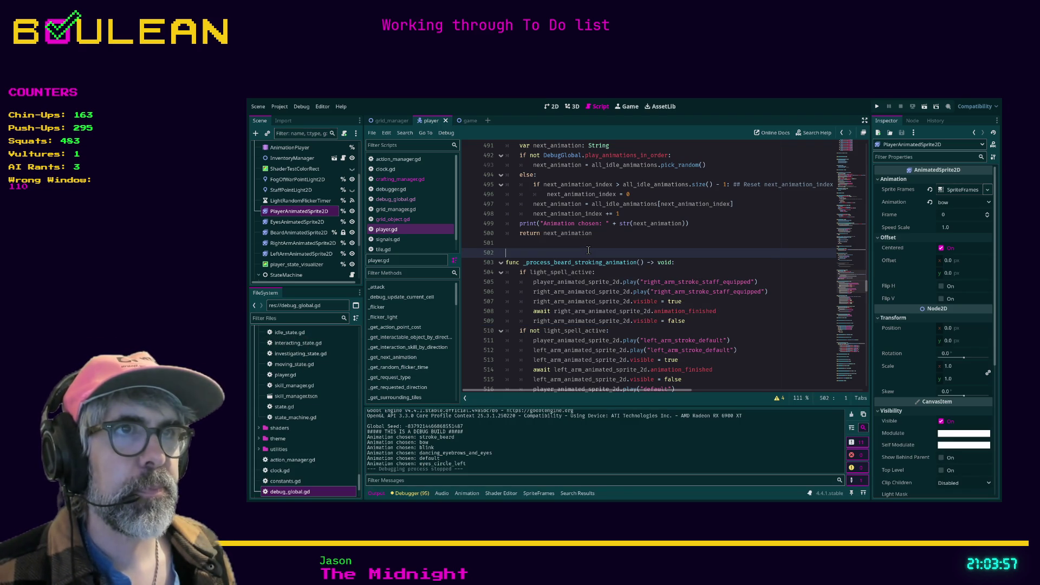
{"action": "scroll", "coordinate": [588, 250], "scroll_direction": "up", "scroll_amount": 3}
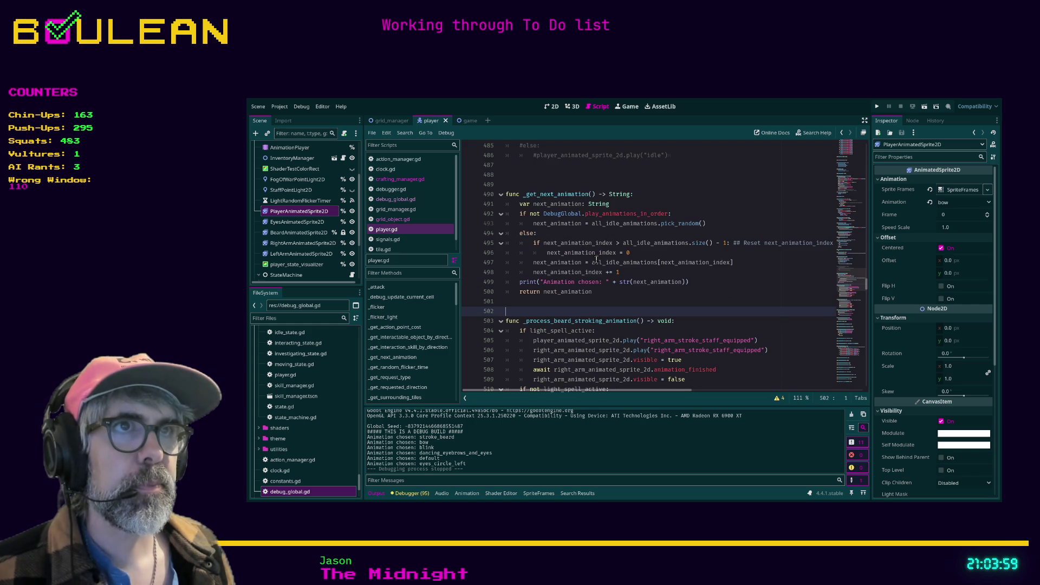
{"action": "scroll", "coordinate": [596, 260], "scroll_direction": "up", "scroll_amount": 3}
{"action": "left_click_drag", "start_coordinate": [543, 286], "coordinate": [542, 241]}
{"action": "left_click", "coordinate": [539, 291]}
{"action": "key", "text": "ctrl+s"}
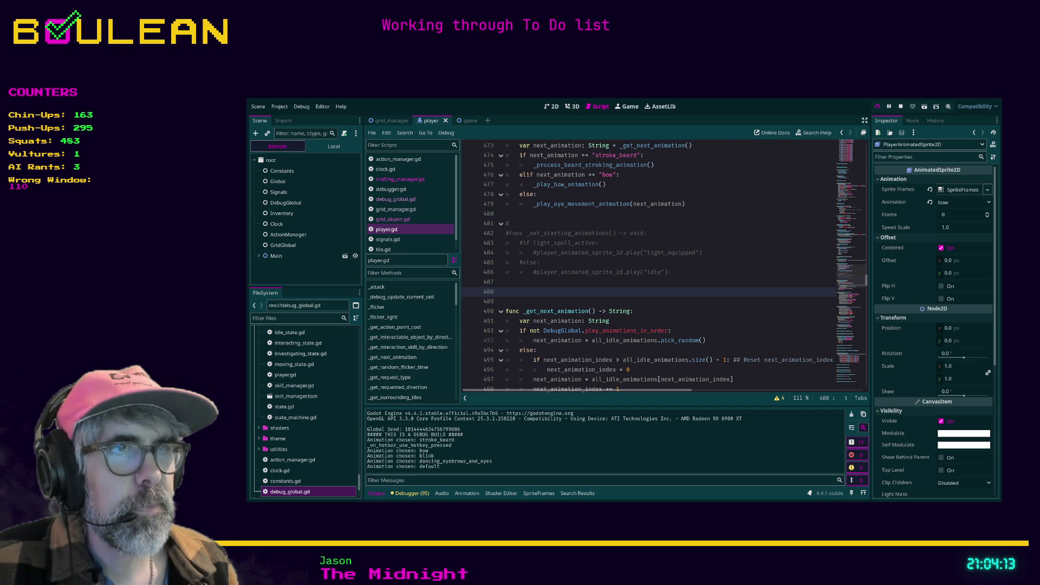
Check the wizard sprite in the running game window, then stop the game with F8
{"action": "key", "text": "alt+Tab"}
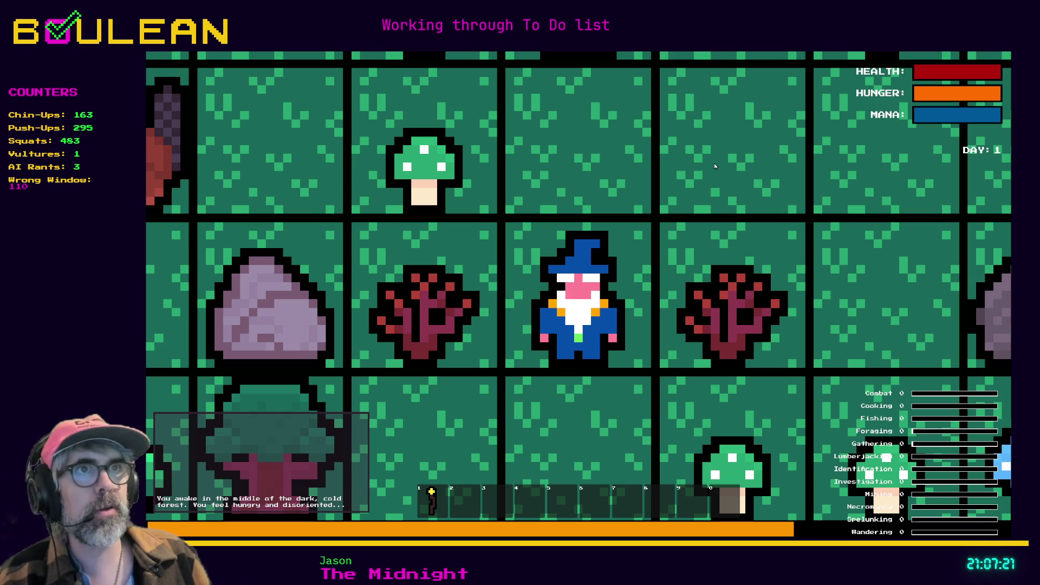
{"action": "key", "text": "F8"}
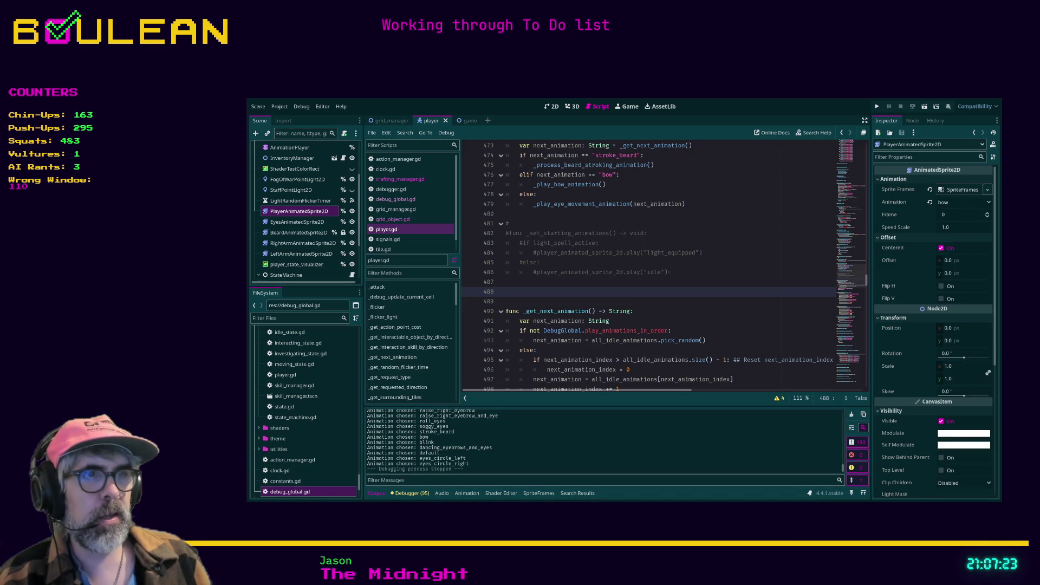
Switch to Discord in the browser and open the stream-my-game-submissions channel
{"action": "key", "text": "alt+Tab"}
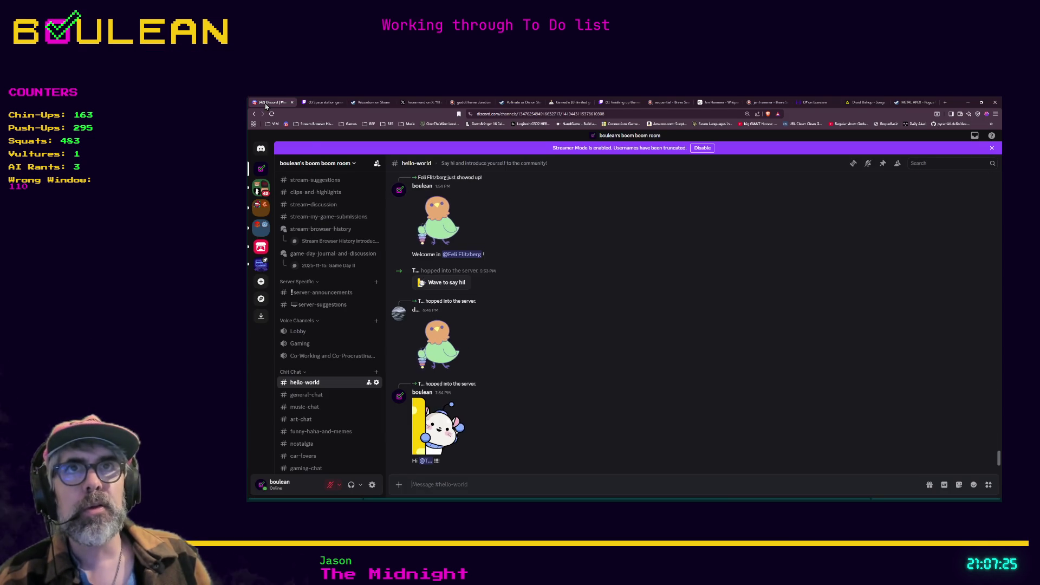
{"action": "scroll", "coordinate": [341, 244], "scroll_direction": "up", "scroll_amount": 2}
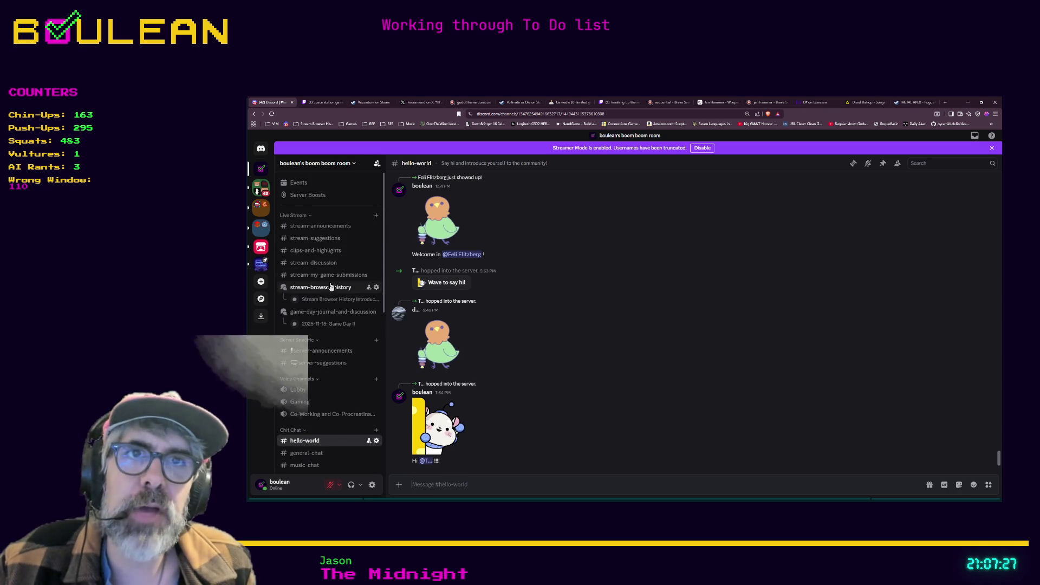
{"action": "left_click", "coordinate": [323, 275]}
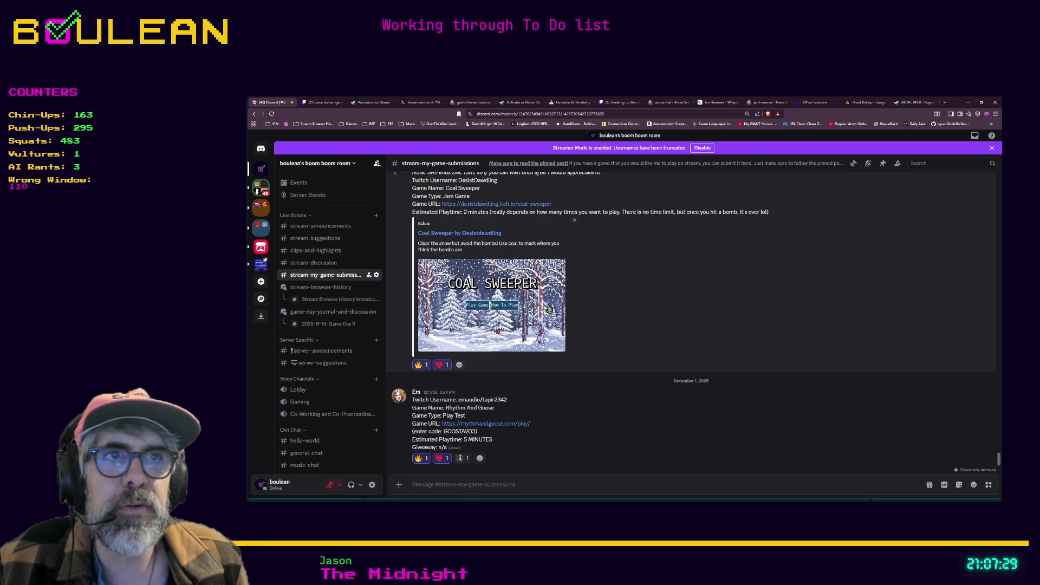
View the channel's pinned submission guidelines, then close the popout
{"action": "left_click", "coordinate": [882, 164]}
{"action": "left_click", "coordinate": [935, 233]}
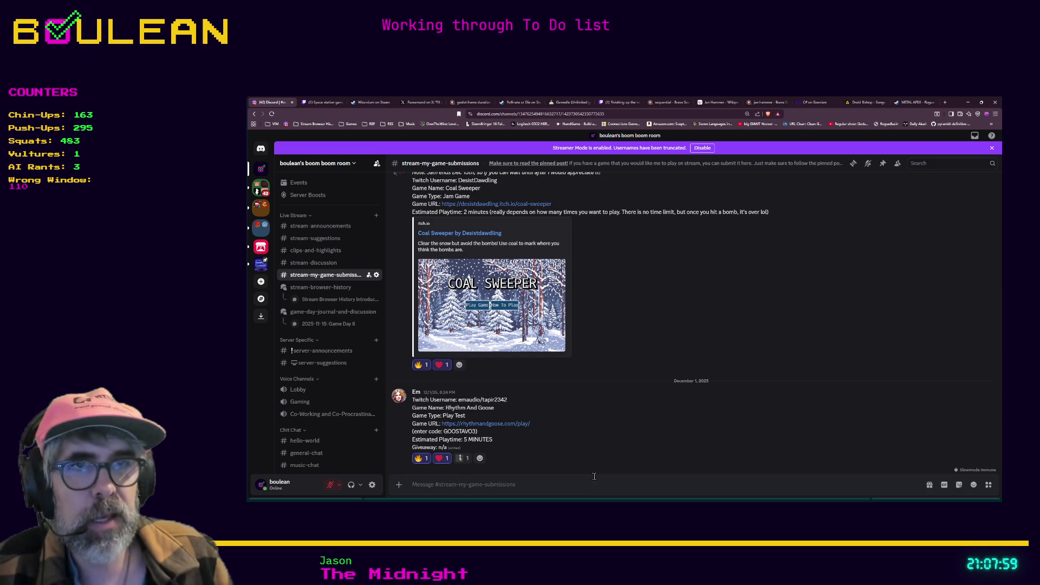
{"action": "left_click", "coordinate": [968, 102]}
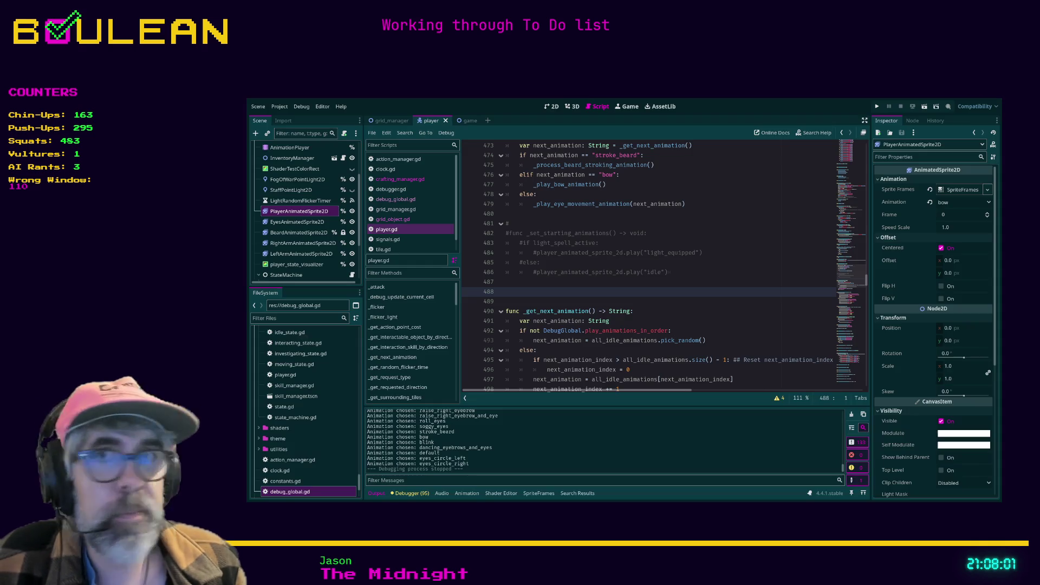